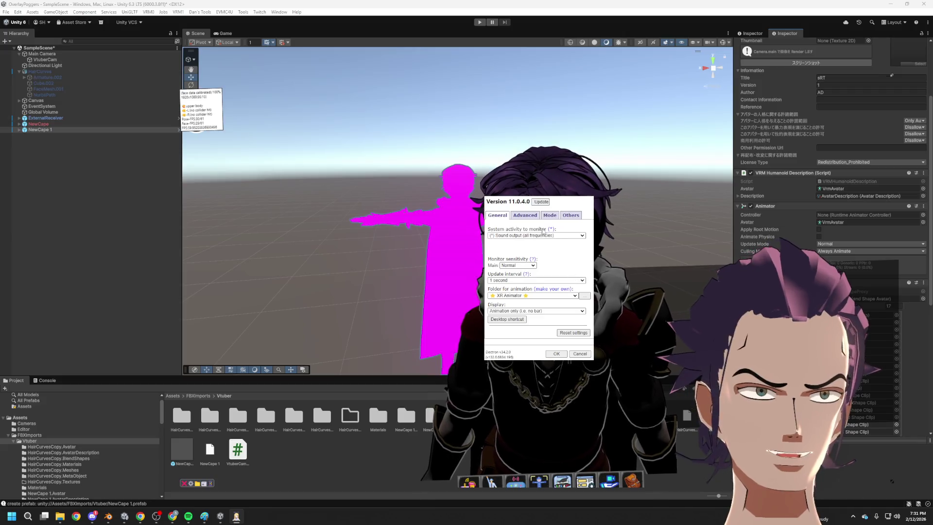
# Browse the General, Advanced, Mode and Others settings pages, then cancel without changes.
pyautogui.click(545, 312)
pyautogui.click(546, 314)
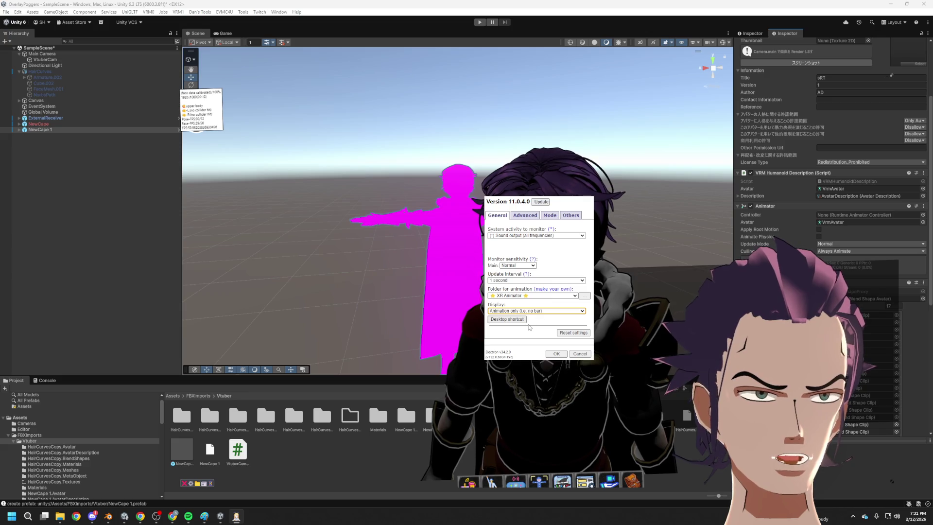
pyautogui.click(525, 215)
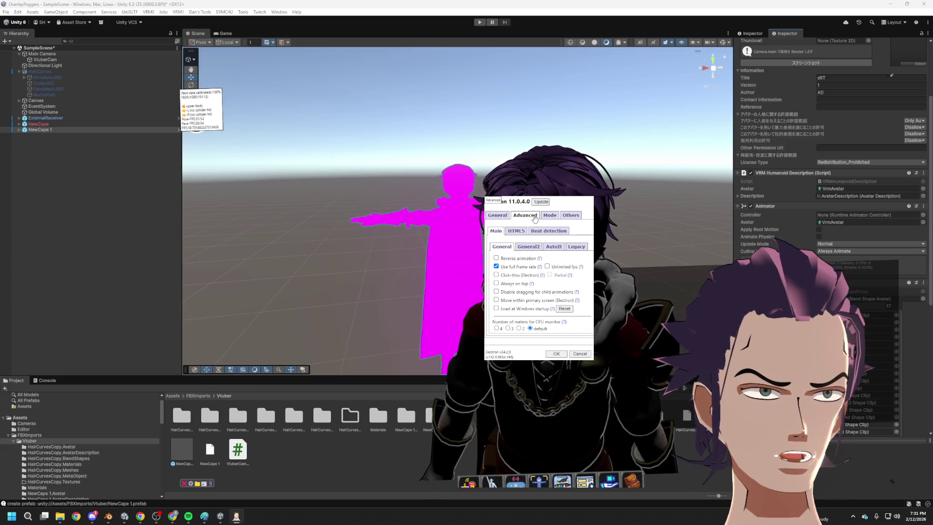
pyautogui.click(550, 215)
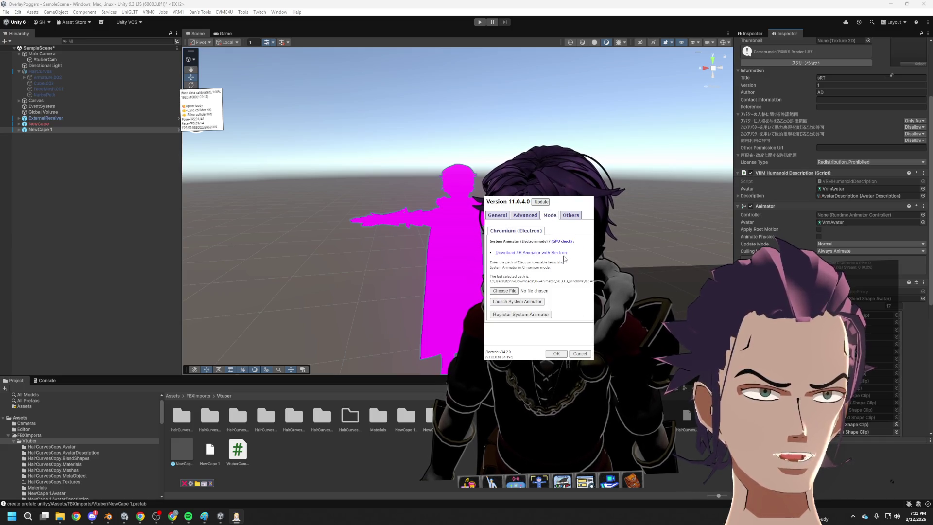
pyautogui.click(572, 216)
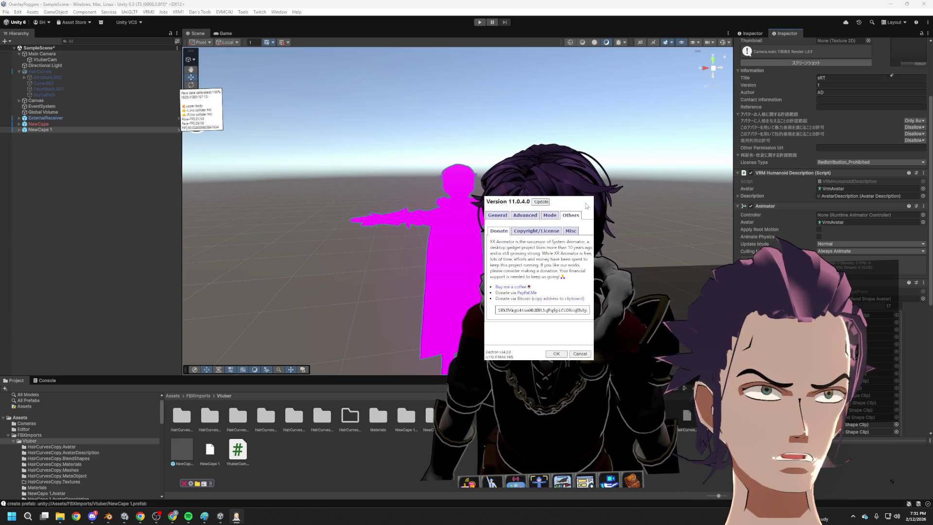
pyautogui.click(576, 354)
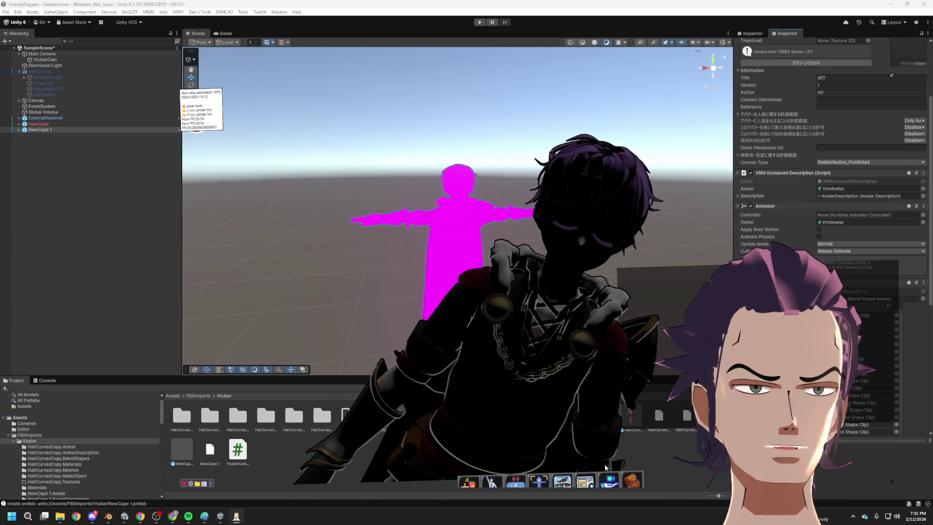
pyautogui.rightClick(236, 517)
# Close the dark avatar window and relaunch XR Animator with the default model.
pyautogui.click(239, 499)
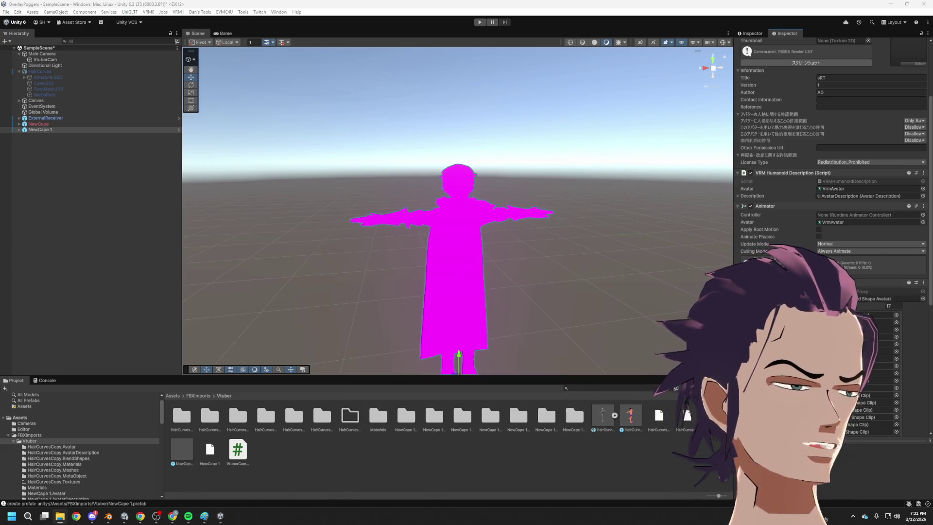
pyautogui.click(424, 193)
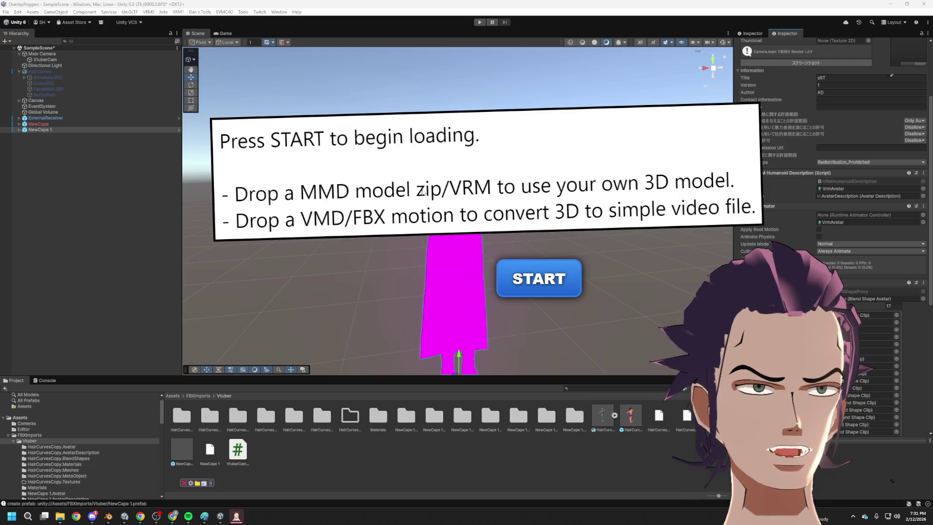
pyautogui.click(536, 268)
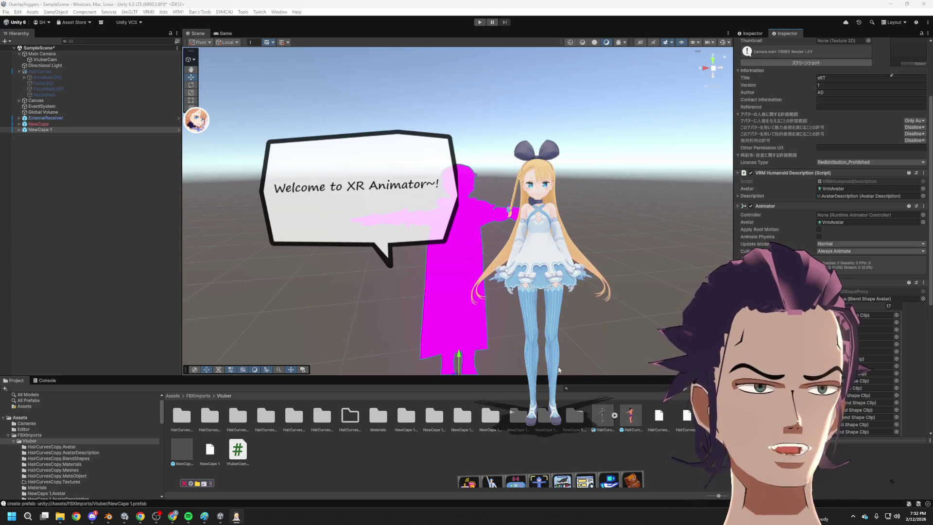
# Enable camera input, skip the webcam choice, and start full-body motion capture.
pyautogui.doubleClick(539, 482)
pyautogui.click(345, 227)
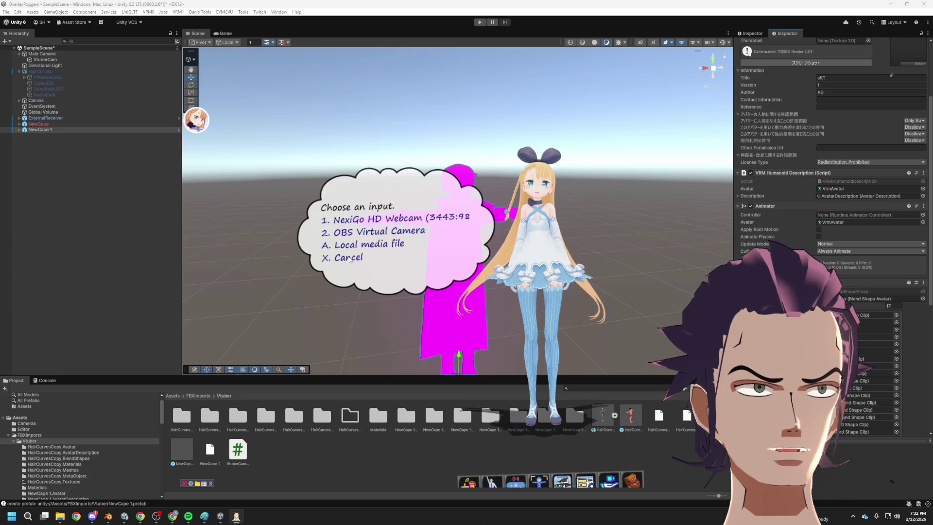
pyautogui.click(350, 258)
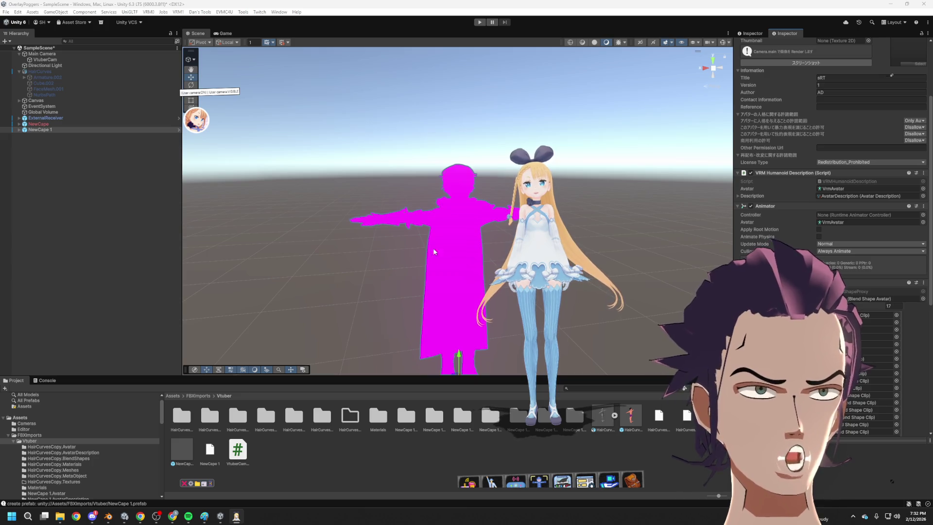
pyautogui.click(528, 488)
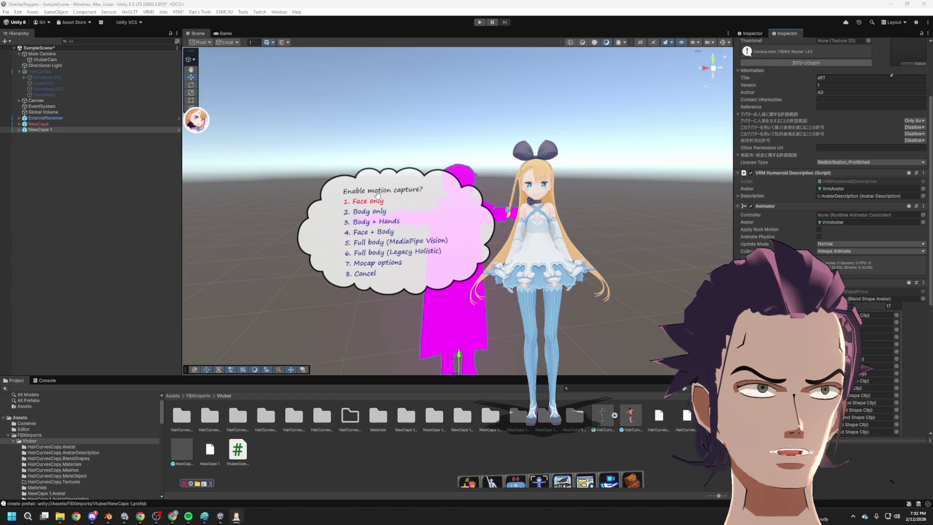
pyautogui.click(408, 238)
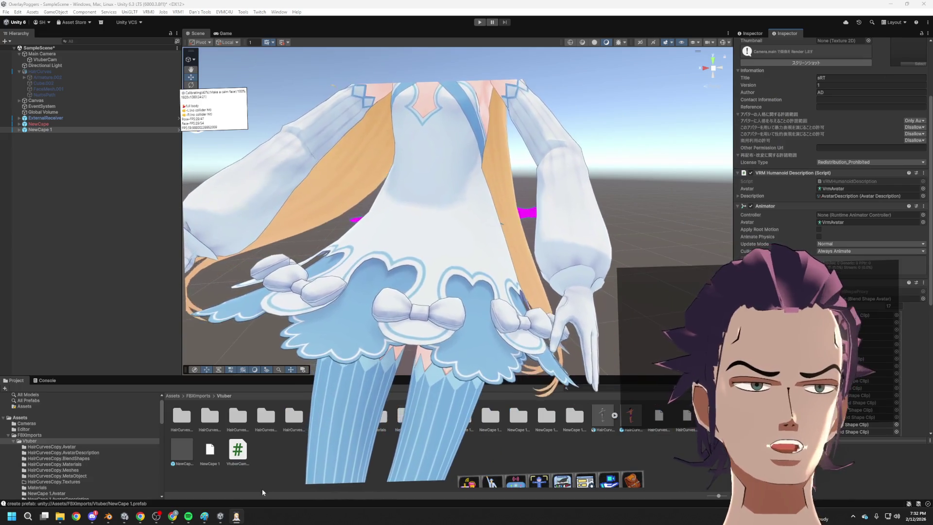
# Close the XR Animator window from its taskbar menu and select NewCape in Unity.
pyautogui.rightClick(220, 516)
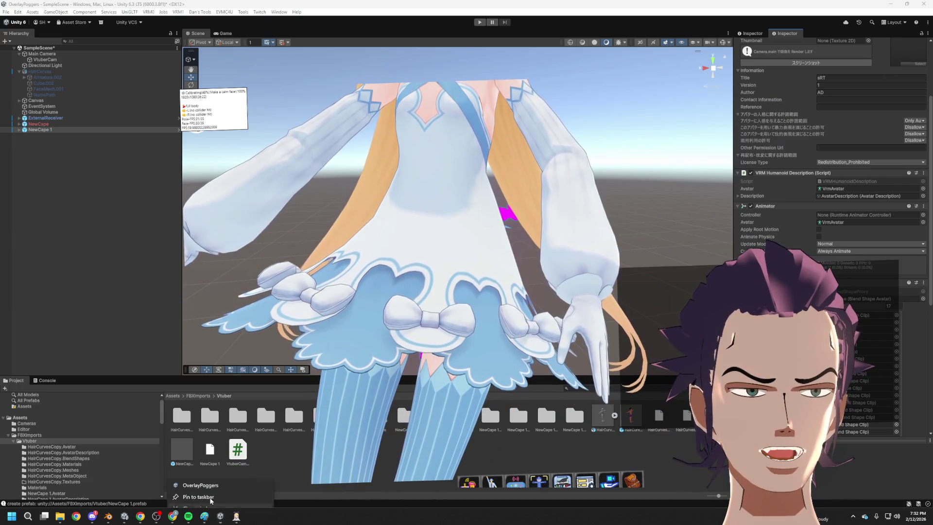
pyautogui.click(210, 496)
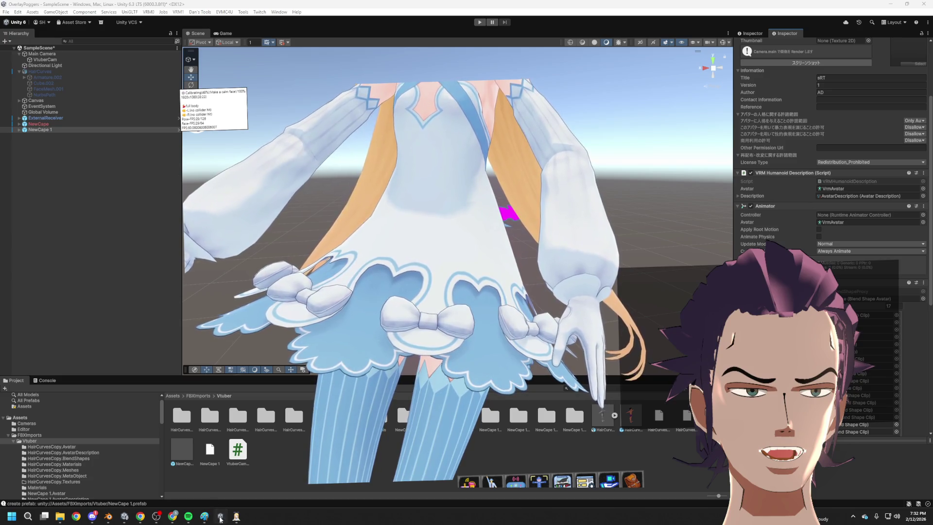
pyautogui.rightClick(220, 516)
pyautogui.click(207, 500)
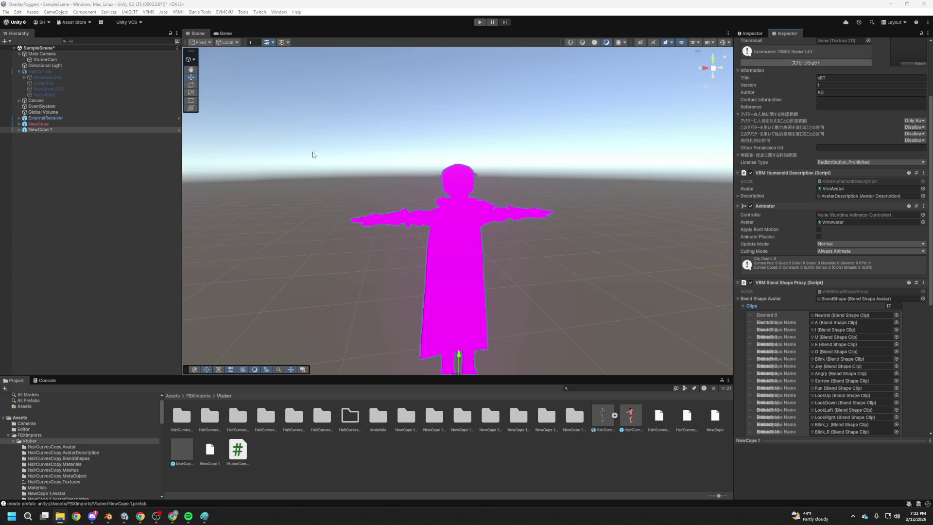
pyautogui.click(58, 123)
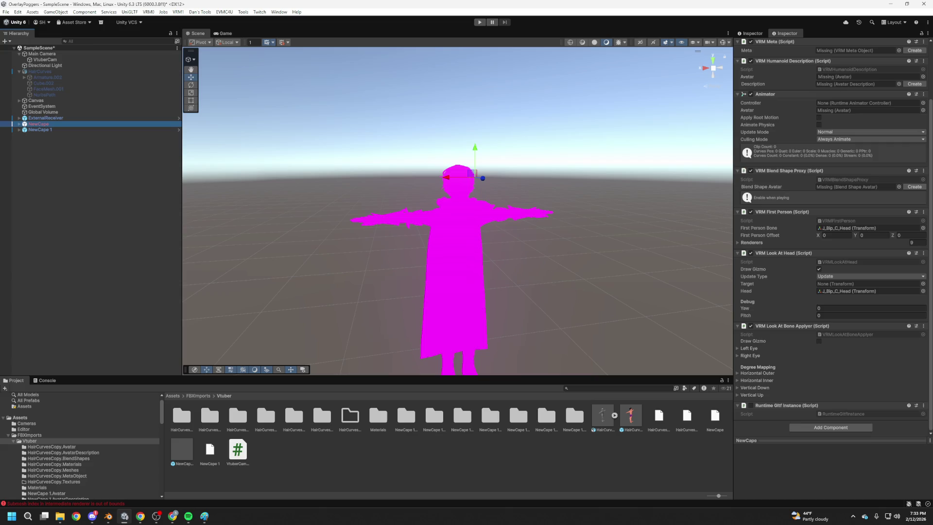
# Delete NewCape 1 from the Hierarchy, then briefly switch to Blender and back.
pyautogui.click(466, 259)
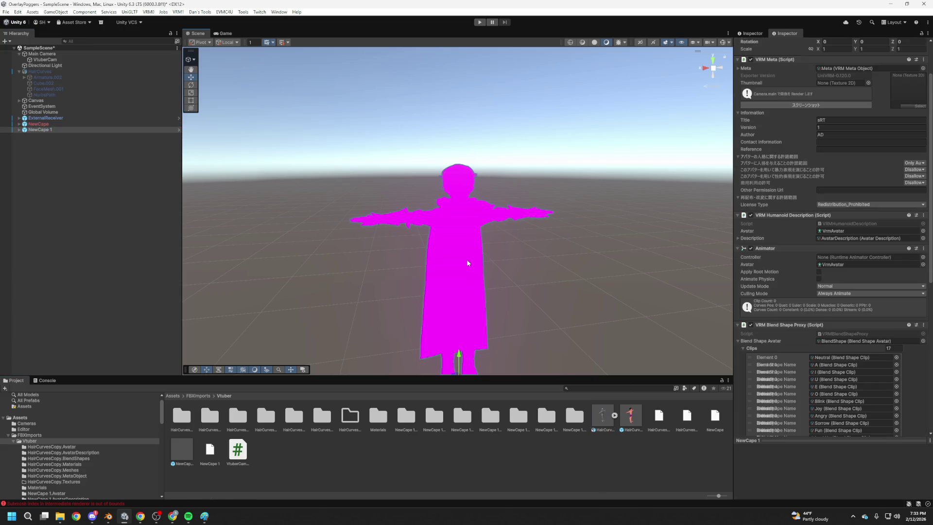
pyautogui.press('Delete')
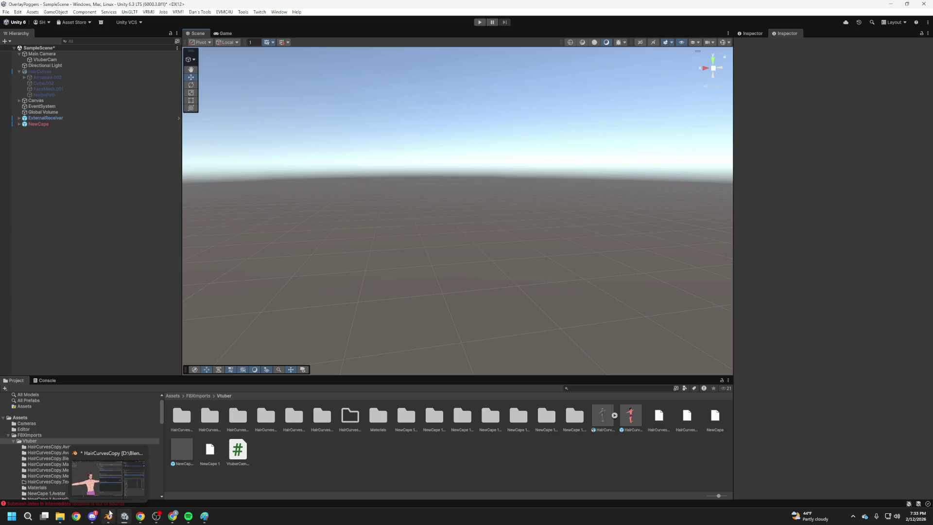
pyautogui.click(133, 485)
pyautogui.hotkey('alt', 'Tab')
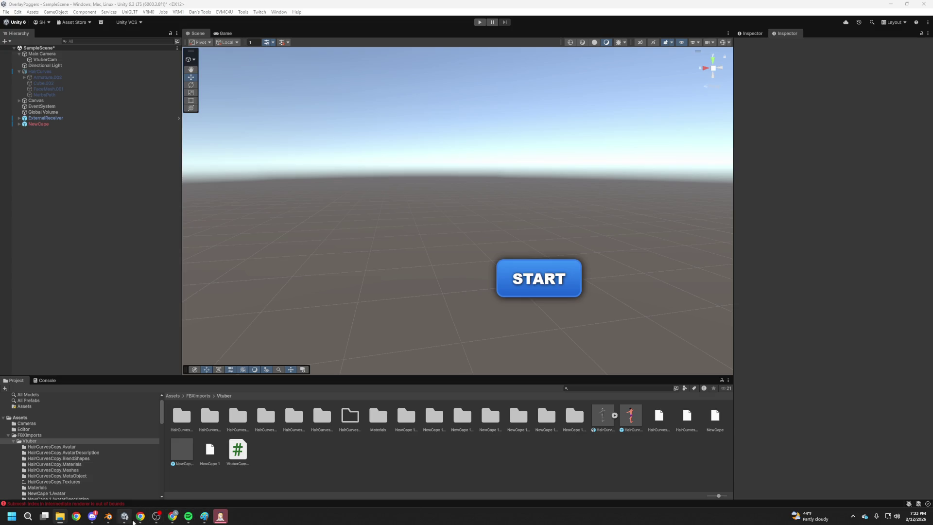
# Set Blender's VRM Spec Version to VRM 1.0 and review the humanoid bone assignments.
pyautogui.click(109, 519)
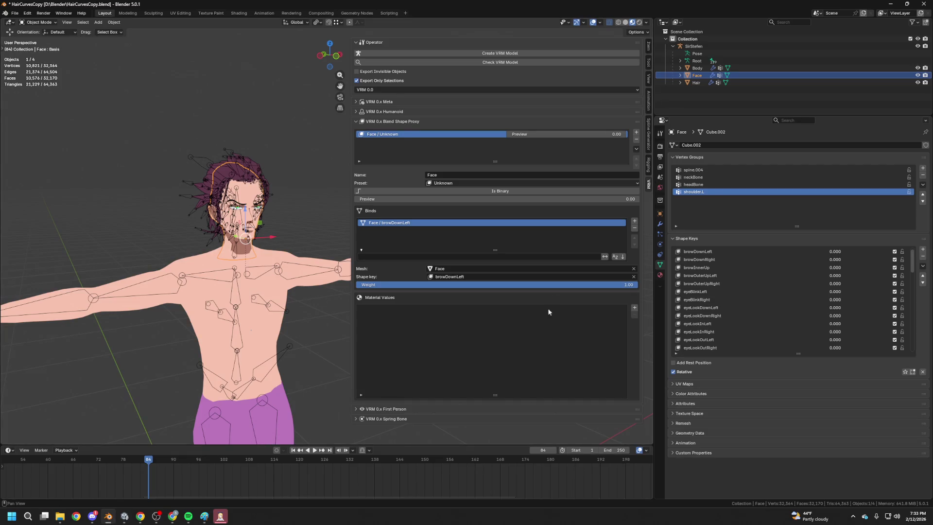
pyautogui.click(389, 91)
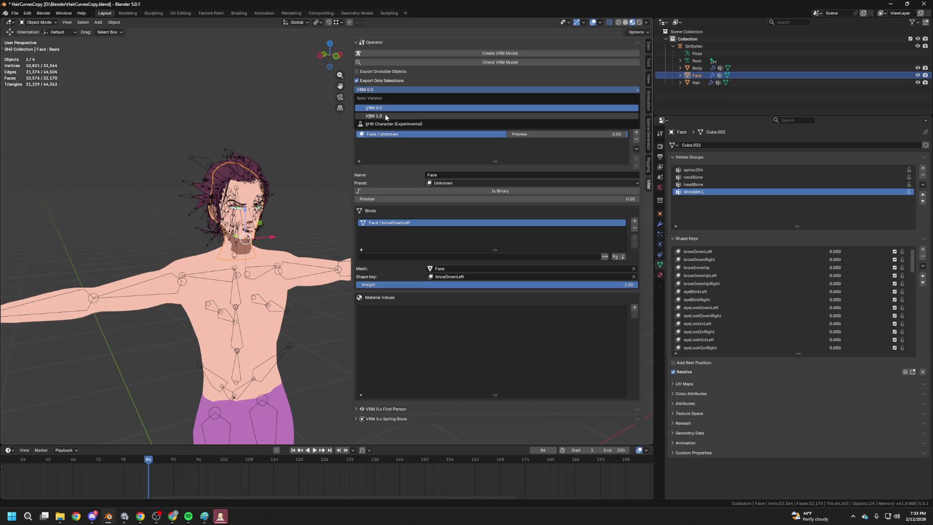
pyautogui.click(386, 117)
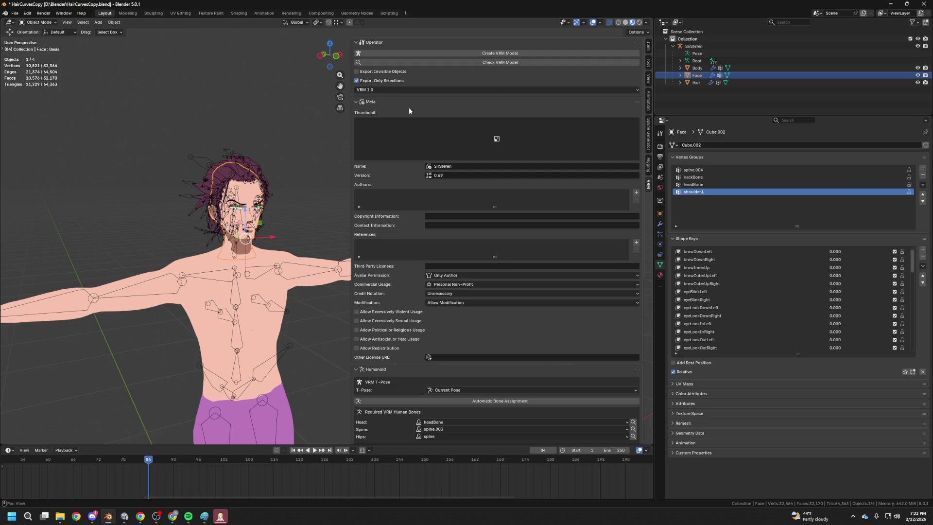
pyautogui.scroll(-10, 409, 122)
pyautogui.scroll(-4, 455, 216)
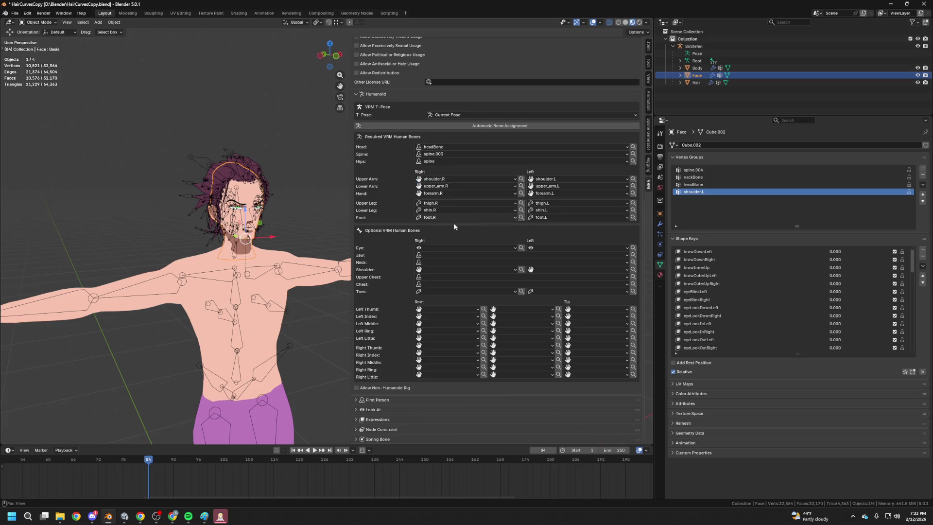
pyautogui.click(440, 248)
# Expand the Expressions settings and add a new custom expression.
pyautogui.click(392, 420)
pyautogui.scroll(-1, 401, 418)
pyautogui.scroll(-6, 408, 421)
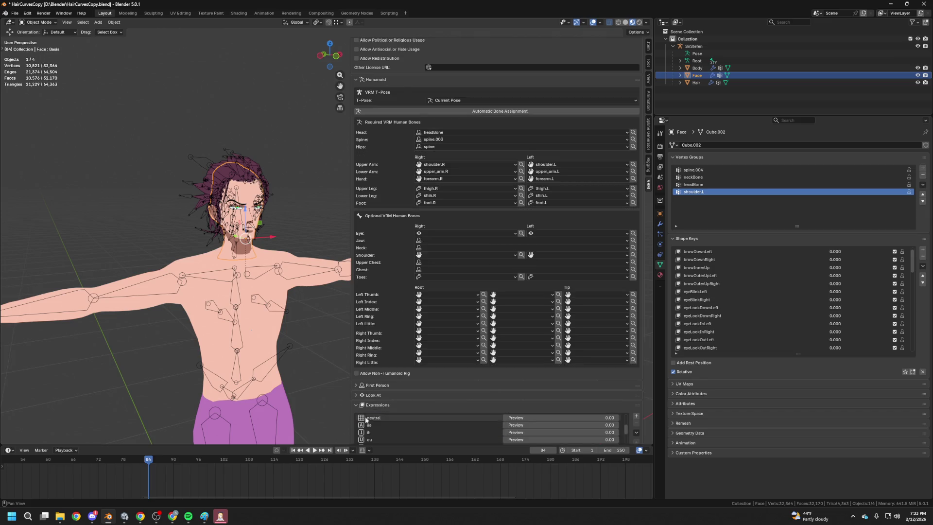
pyautogui.scroll(5, 428, 316)
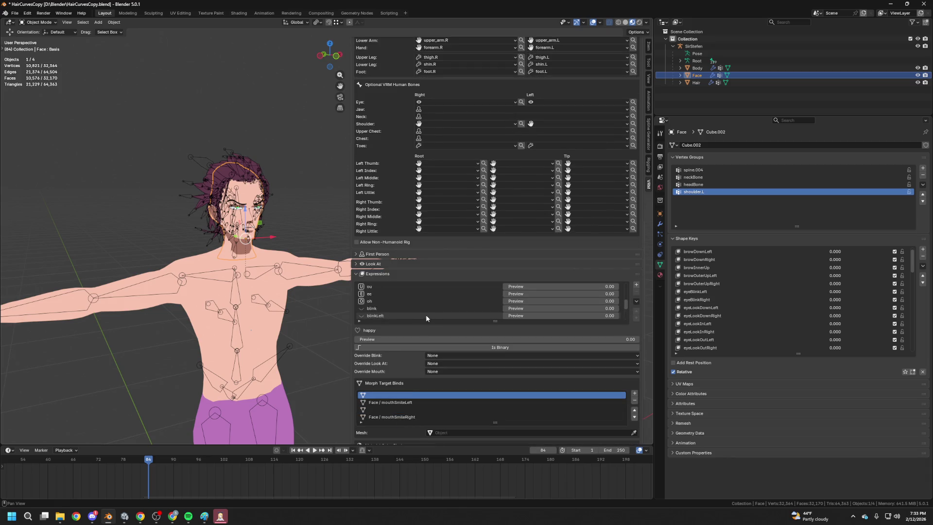
pyautogui.scroll(-4, 419, 303)
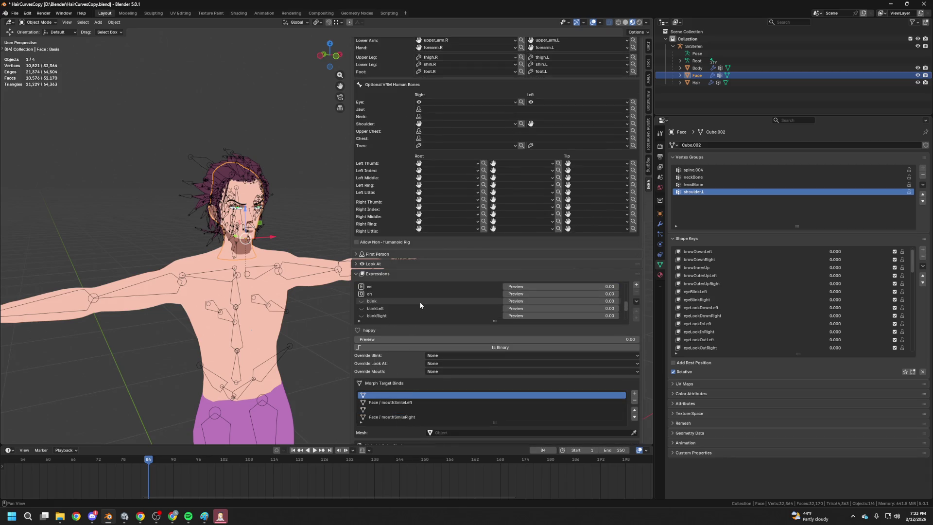
pyautogui.scroll(8, 419, 303)
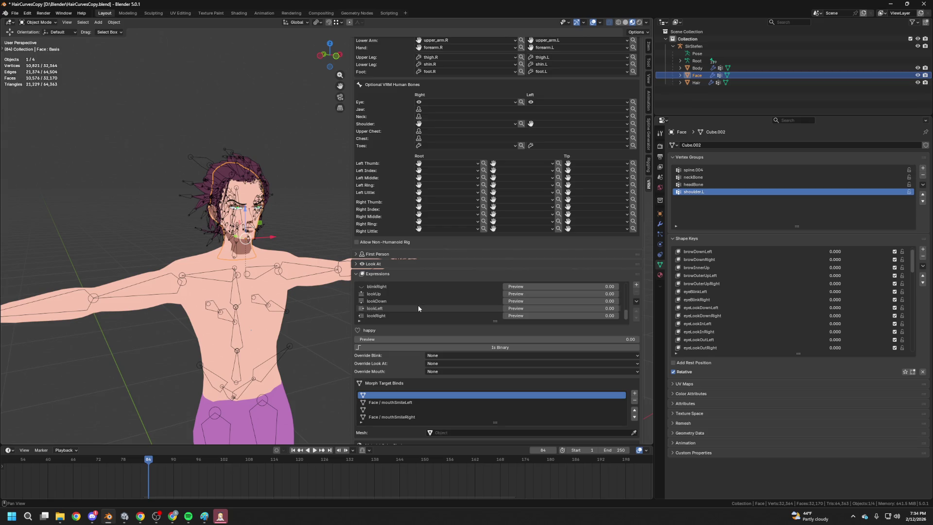
pyautogui.scroll(1, 468, 298)
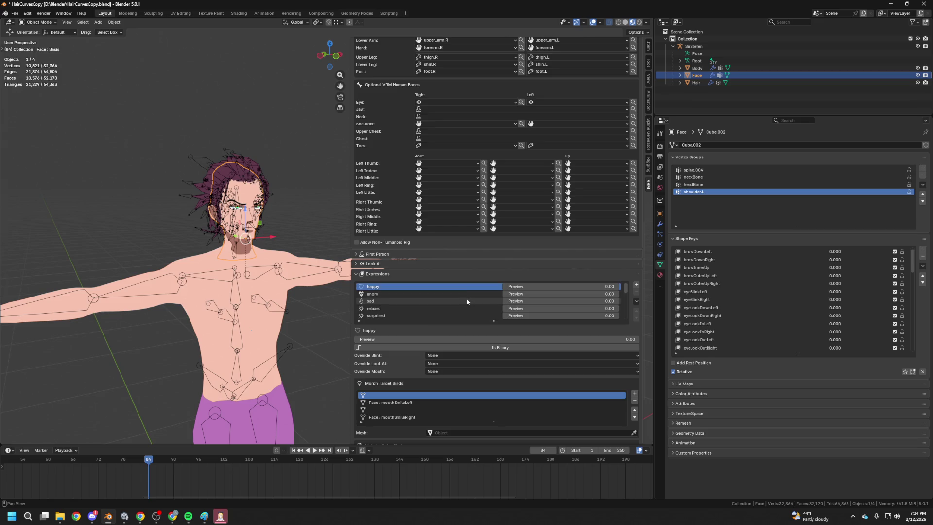
pyautogui.scroll(-12, 477, 294)
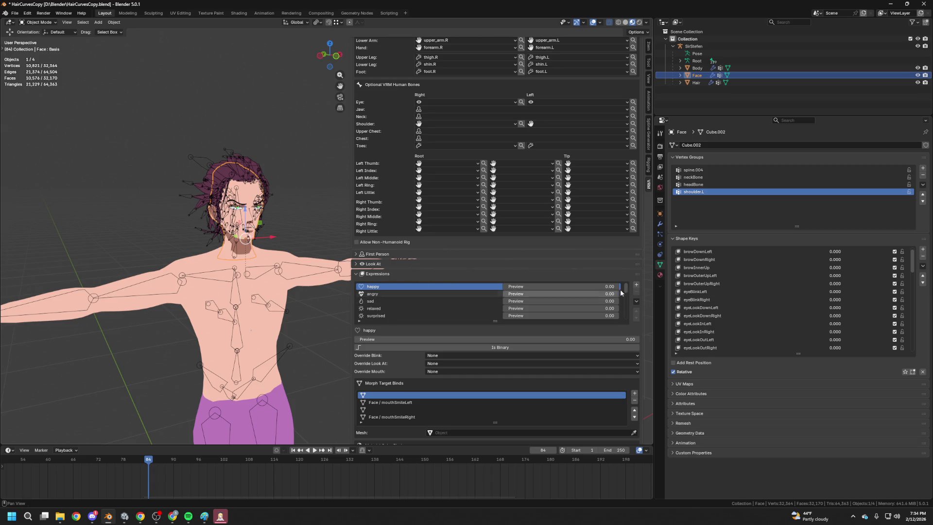
pyautogui.scroll(-1, 474, 296)
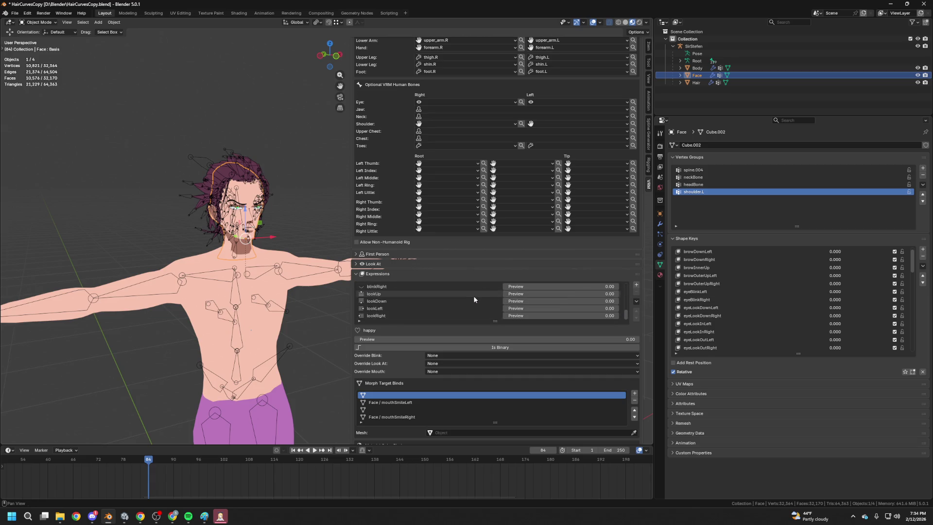
pyautogui.click(636, 285)
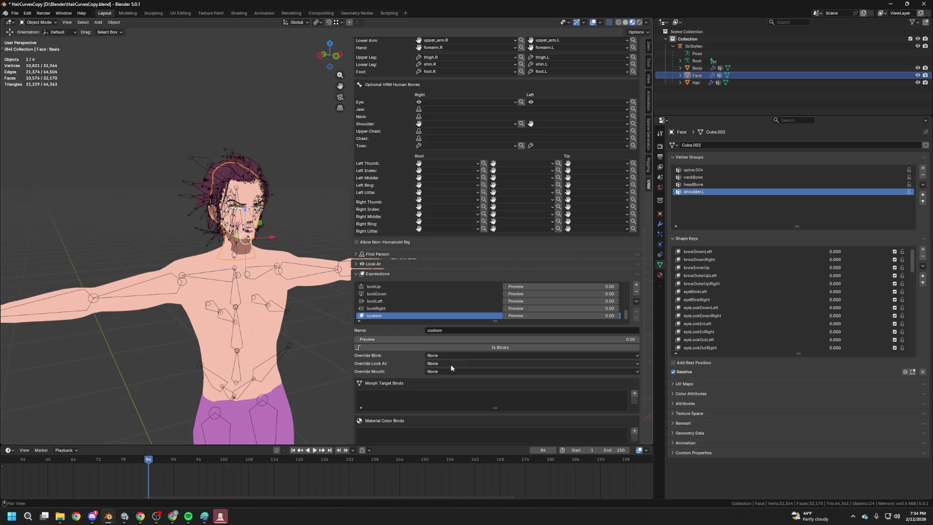
# Inspect the Node Constraint details, then collapse the Expressions section.
pyautogui.scroll(-3, 451, 370)
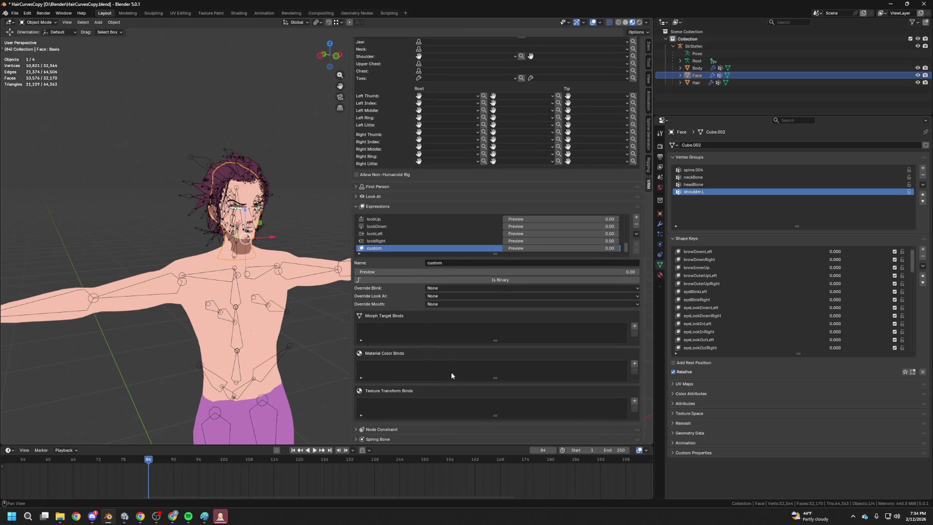
pyautogui.click(397, 426)
pyautogui.scroll(-7, 407, 405)
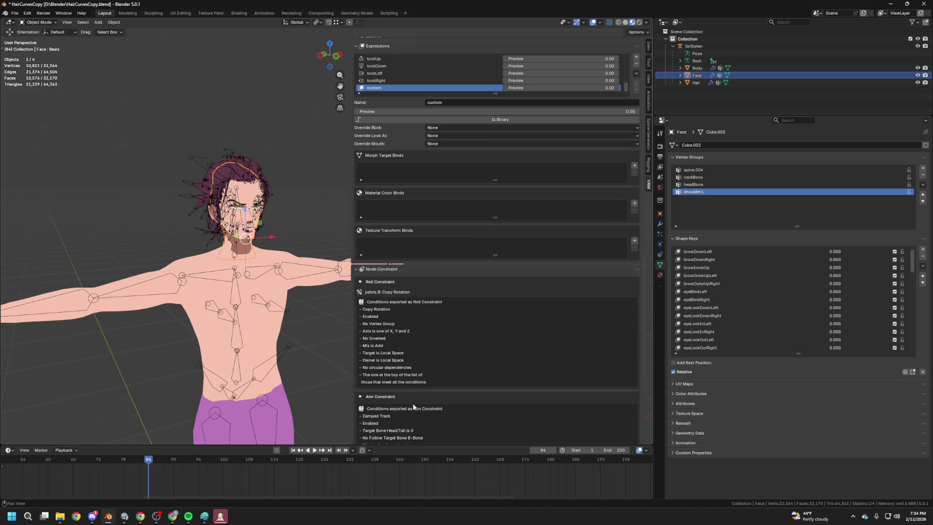
pyautogui.scroll(-6, 433, 336)
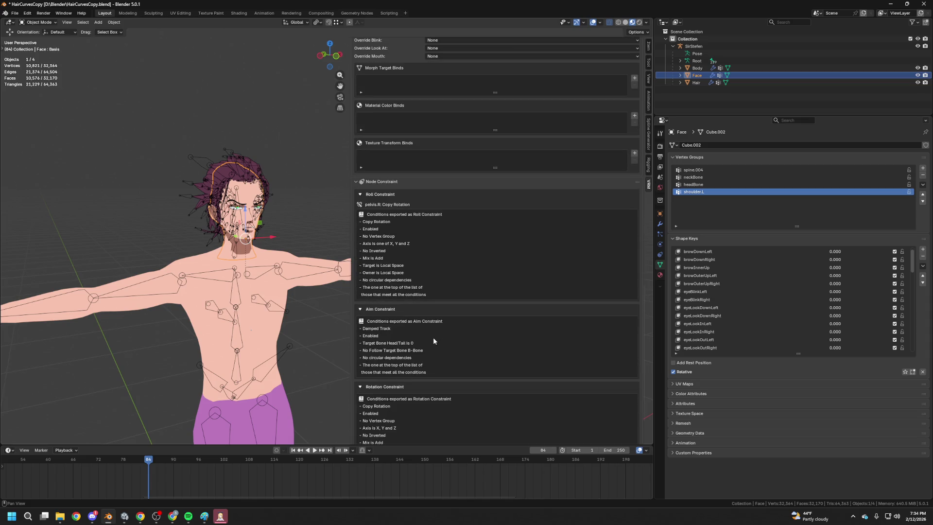
pyautogui.scroll(10, 436, 343)
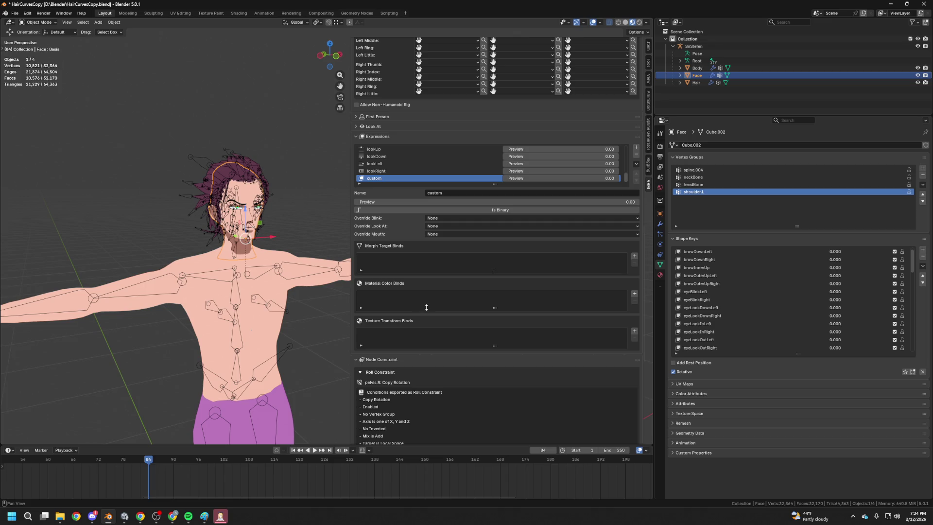
pyautogui.scroll(8, 460, 294)
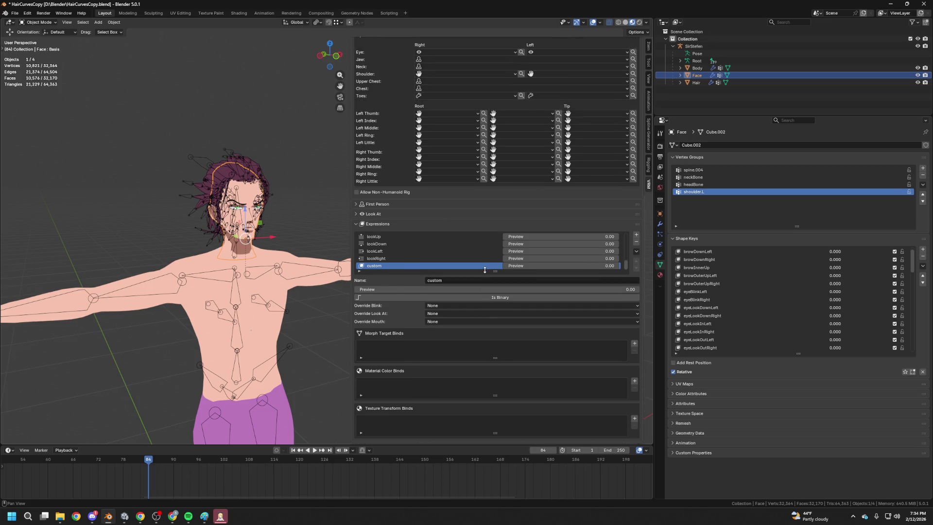
pyautogui.scroll(4, 471, 306)
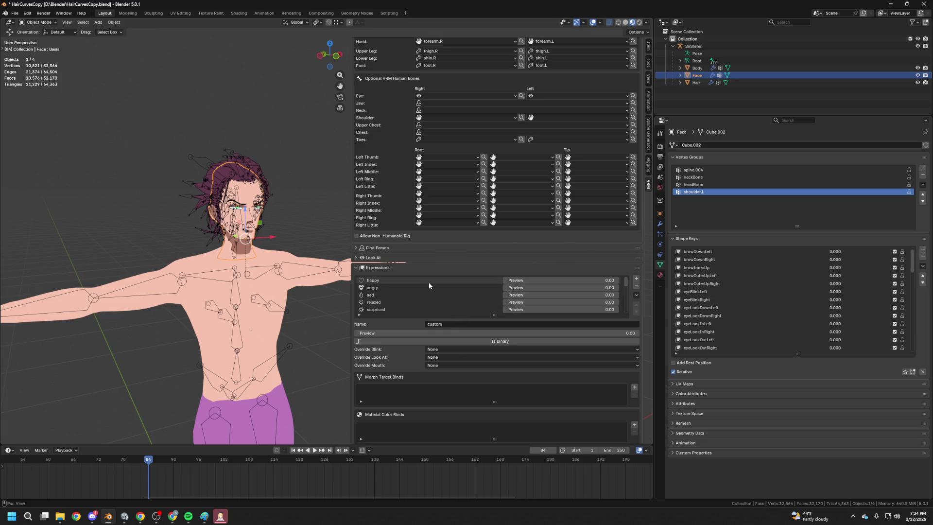
pyautogui.click(375, 268)
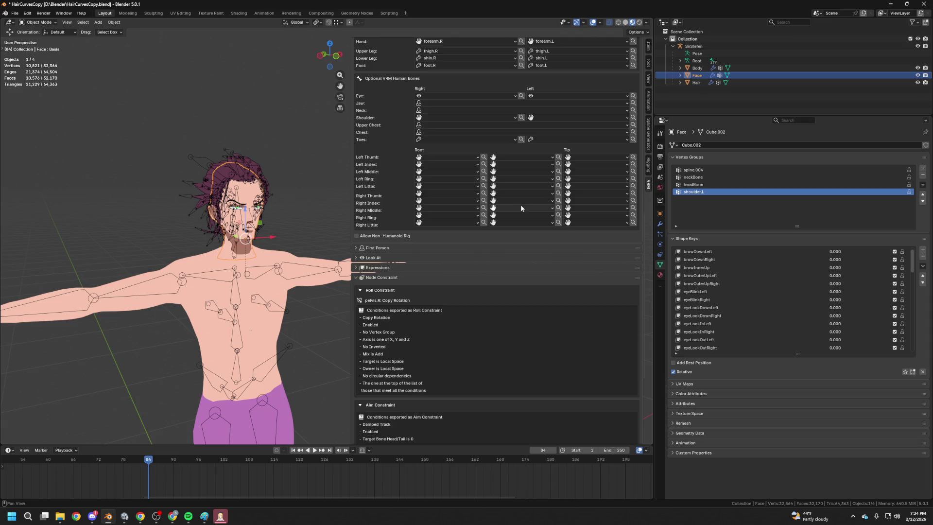
pyautogui.scroll(20, 521, 204)
pyautogui.scroll(1, 445, 116)
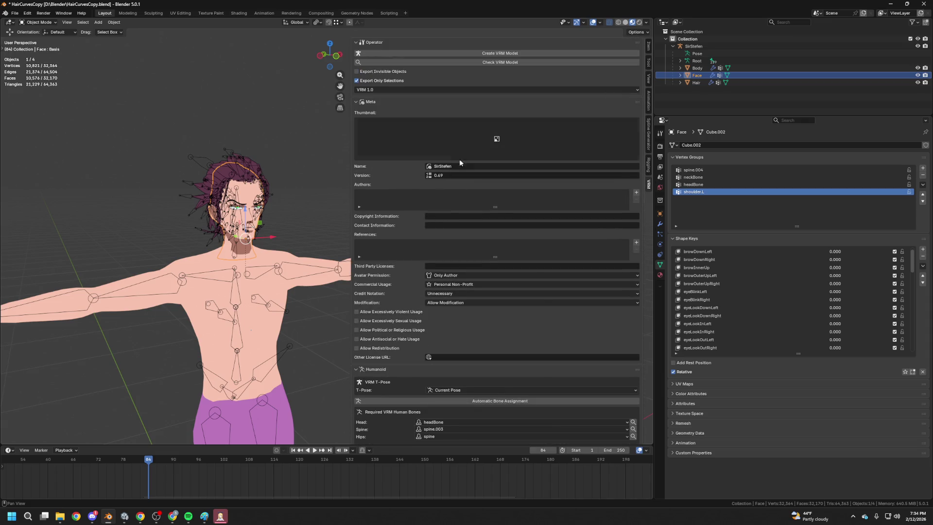
# Set the VRM spec version to VRM 0.0 and save the blend file.
pyautogui.click(421, 90)
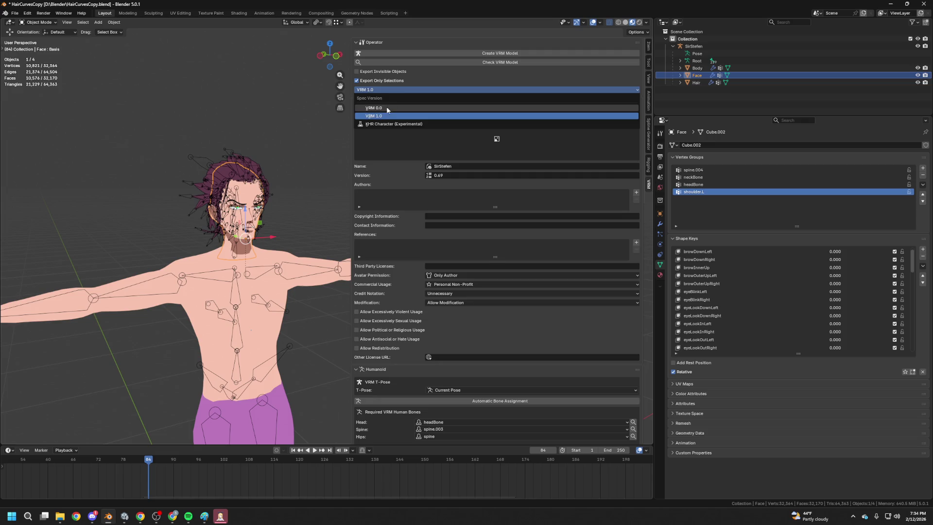
pyautogui.click(386, 107)
pyautogui.hotkey('ctrl', 's')
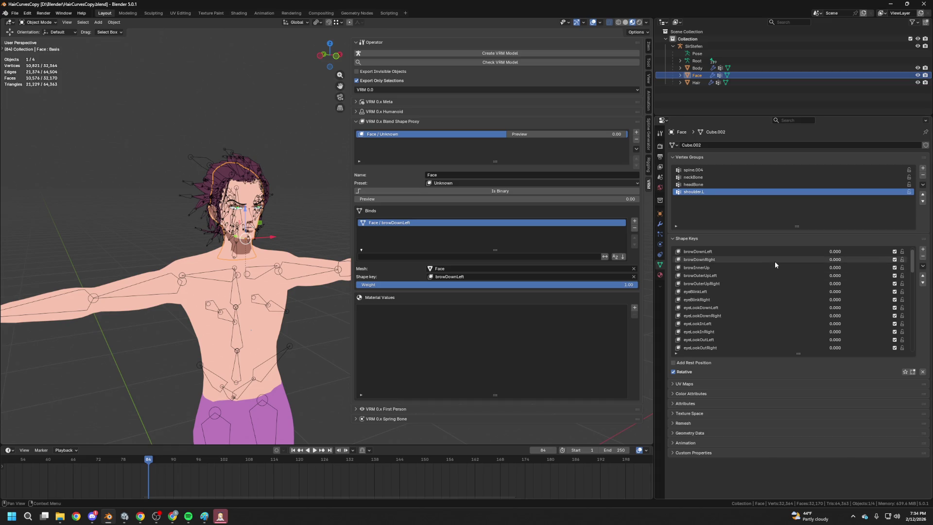
pyautogui.hotkey('ctrl', 's')
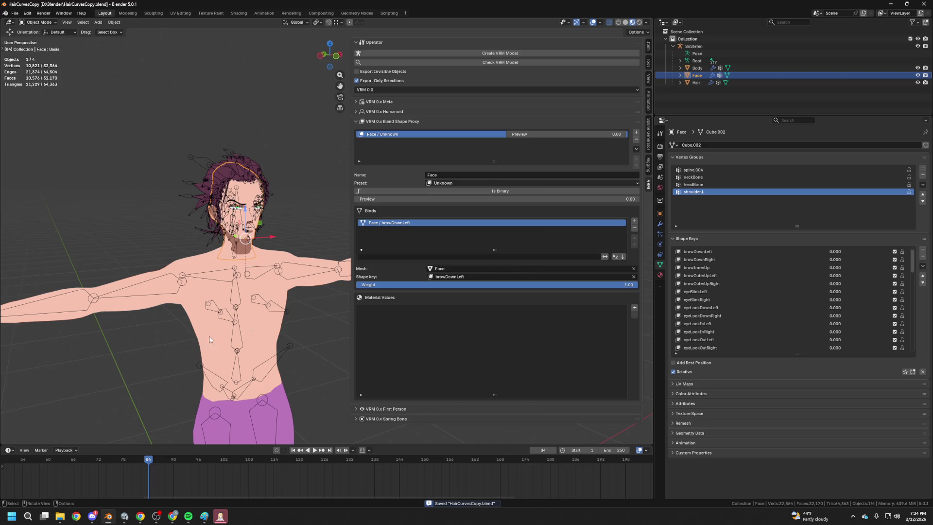
# Switch to Unity and drag the HairCurvesCopy model into the Scene.
pyautogui.press('super')
pyautogui.moveTo(125, 516)
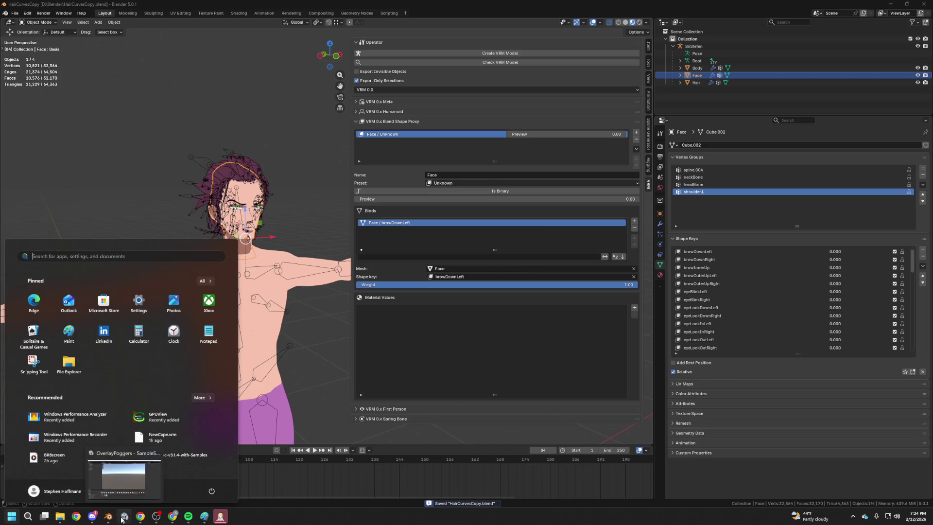
pyautogui.click(142, 472)
pyautogui.moveTo(622, 414)
pyautogui.mouseDown()
pyautogui.moveTo(436, 243)
pyautogui.moveTo(438, 257)
pyautogui.mouseUp()
# Delete NewCape and assign HairCurvesCopy as ExternalReceiver's Model.
pyautogui.click(161, 124)
pyautogui.press('Delete')
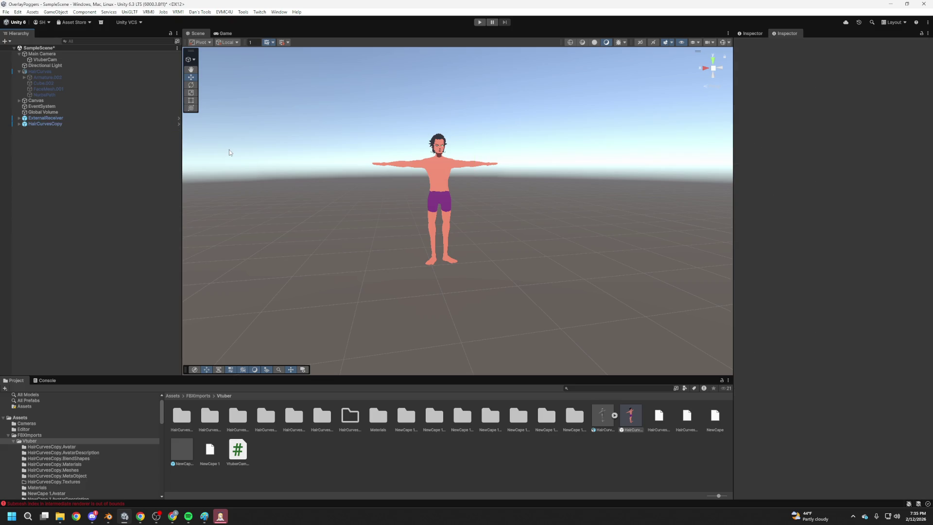
pyautogui.click(54, 118)
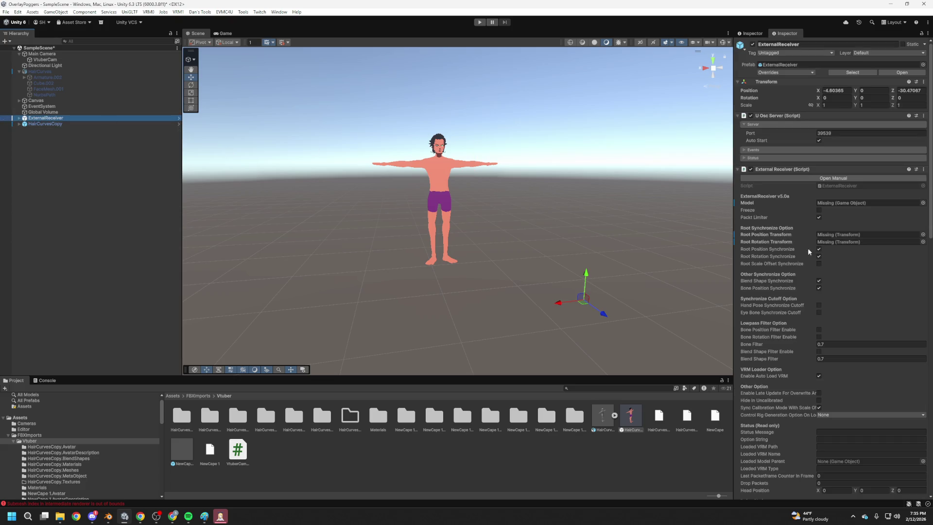
pyautogui.moveTo(31, 123)
pyautogui.mouseDown()
pyautogui.moveTo(291, 161)
pyautogui.moveTo(834, 209)
pyautogui.mouseUp()
# Delete HairCurvesCopy from the scene and start selecting the old avatar assets.
pyautogui.click(19, 124)
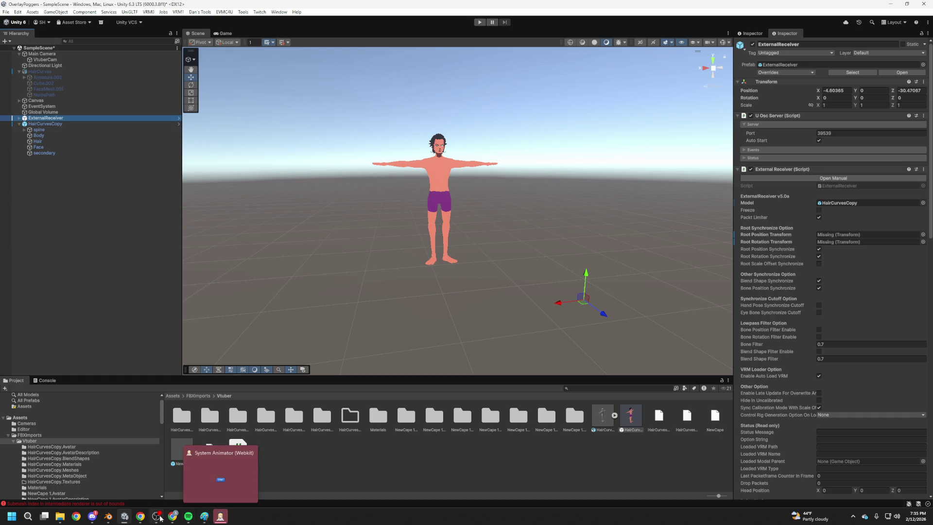
pyautogui.moveTo(139, 516)
pyautogui.click(63, 123)
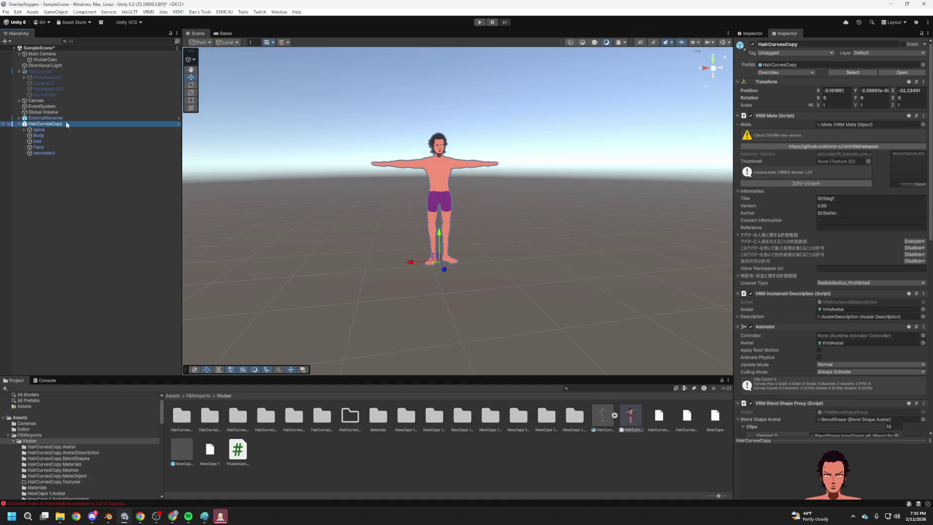
pyautogui.press('Delete')
pyautogui.moveTo(631, 436); pyautogui.dragTo(706, 418)
pyautogui.moveTo(215, 454); pyautogui.dragTo(253, 431)
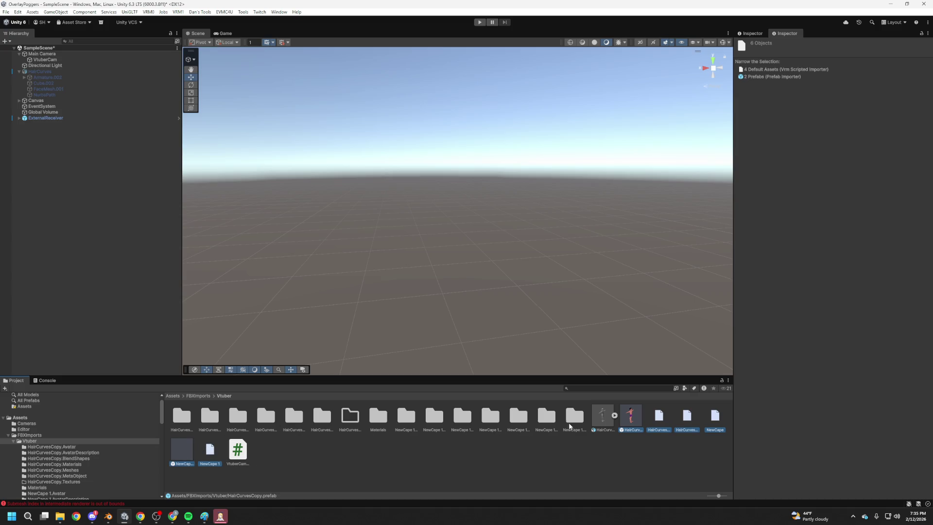
# Select all old NewCape and HairCurves assets and folders in Vtuber and delete them.
pyautogui.click(490, 417)
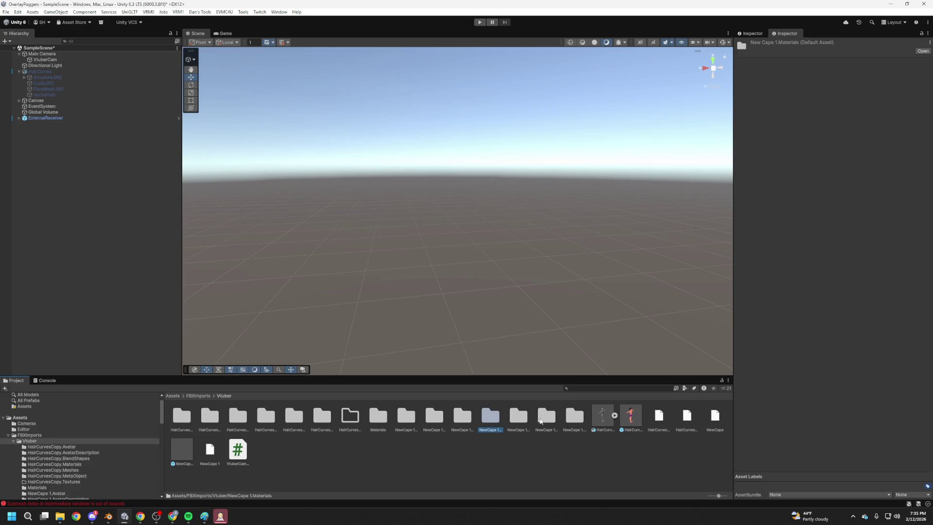
pyautogui.keyDown('ctrl'); pyautogui.click(541, 417); pyautogui.keyUp('ctrl')
pyautogui.keyDown('ctrl'); pyautogui.click(575, 417); pyautogui.keyUp('ctrl')
pyautogui.keyDown('ctrl'); pyautogui.click(519, 417); pyautogui.keyUp('ctrl')
pyautogui.keyDown('ctrl'); pyautogui.click(463, 417); pyautogui.keyUp('ctrl')
pyautogui.keyDown('ctrl'); pyautogui.click(434, 417); pyautogui.keyUp('ctrl')
pyautogui.keyDown('ctrl'); pyautogui.click(404, 420); pyautogui.keyUp('ctrl')
pyautogui.keyDown('ctrl'); pyautogui.click(320, 418); pyautogui.keyUp('ctrl')
pyautogui.keyDown('ctrl'); pyautogui.click(238, 417); pyautogui.keyUp('ctrl')
pyautogui.keyDown('ctrl'); pyautogui.click(209, 417); pyautogui.keyUp('ctrl')
pyautogui.keyDown('ctrl'); pyautogui.click(181, 417); pyautogui.keyUp('ctrl')
pyautogui.keyDown('ctrl'); pyautogui.click(350, 417); pyautogui.keyUp('ctrl')
pyautogui.keyDown('ctrl'); pyautogui.click(631, 417); pyautogui.keyUp('ctrl')
pyautogui.keyDown('ctrl'); pyautogui.click(659, 417); pyautogui.keyUp('ctrl')
pyautogui.keyDown('ctrl'); pyautogui.click(687, 417); pyautogui.keyUp('ctrl')
pyautogui.keyDown('ctrl'); pyautogui.click(709, 420); pyautogui.keyUp('ctrl')
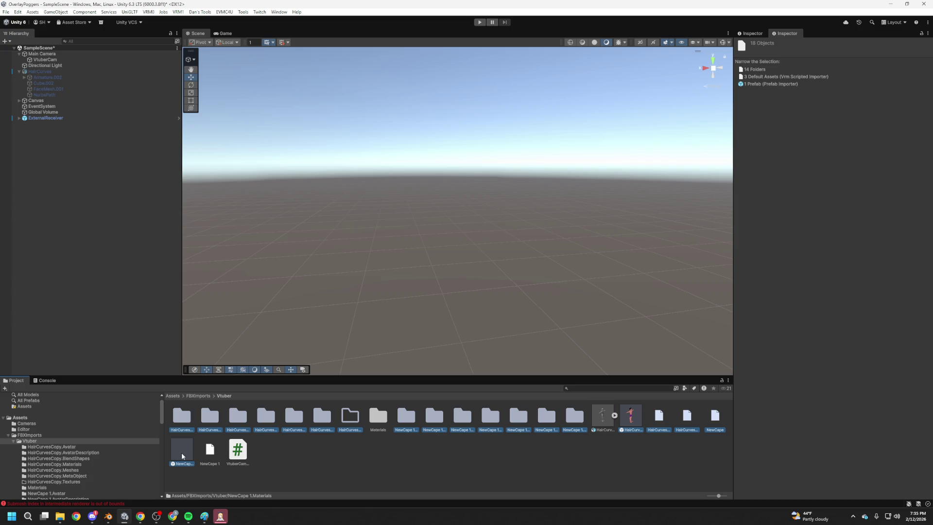
pyautogui.keyDown('ctrl'); pyautogui.click(200, 450); pyautogui.keyUp('ctrl')
pyautogui.press('Delete')
pyautogui.press('Return')
# Create a new folder named VRM inside Vtuber, then return to Blender.
pyautogui.rightClick(285, 425)
pyautogui.moveTo(325, 223)
pyautogui.click(452, 220)
pyautogui.write('VRM')
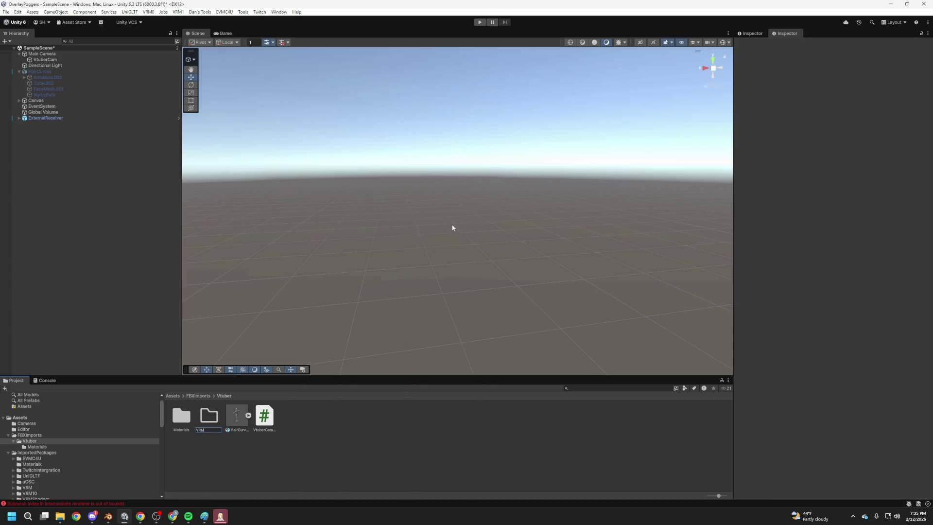
pyautogui.press('Return')
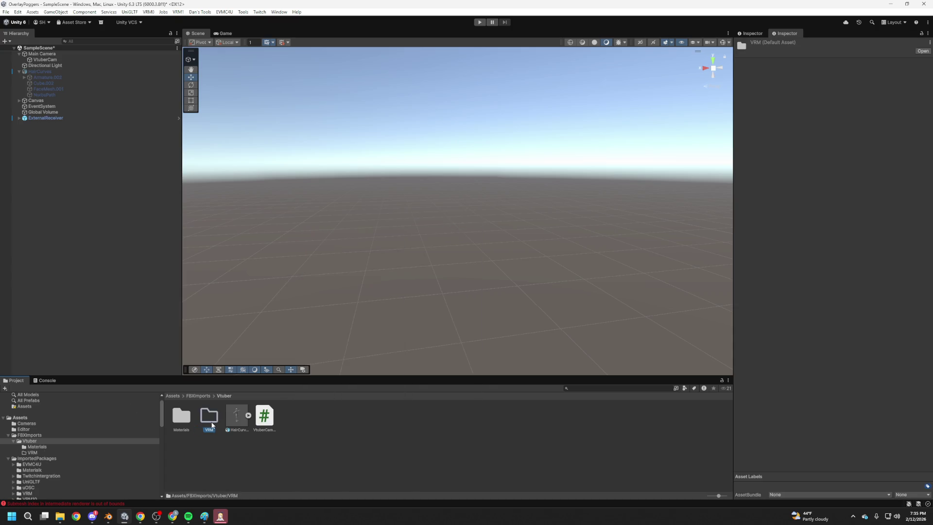
pyautogui.click(108, 518)
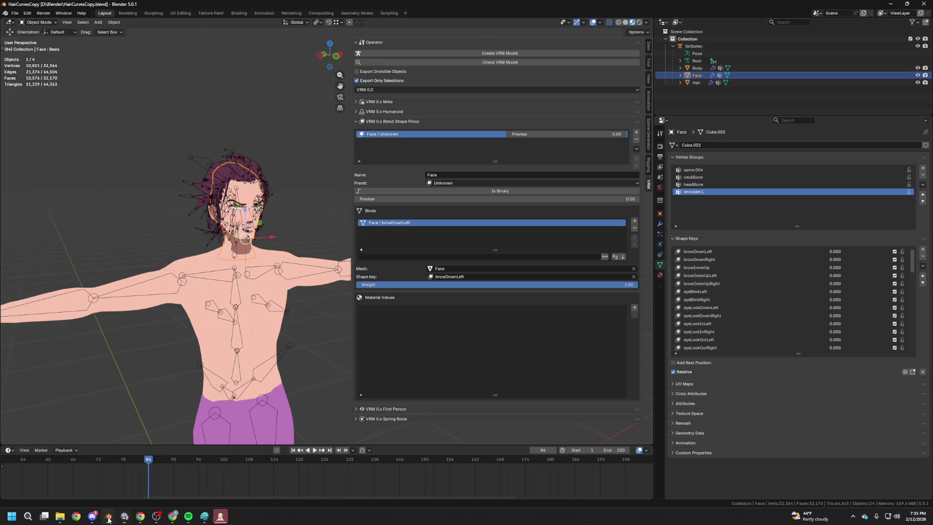
# Select the SirStefen hierarchy and export it as HairCurvesCopy.vrm.
pyautogui.rightClick(699, 45)
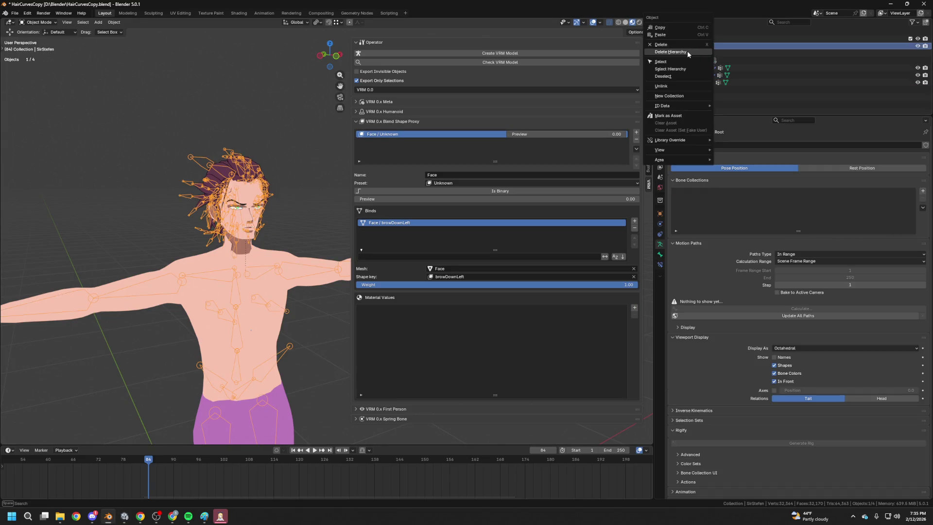
pyautogui.click(676, 69)
pyautogui.click(14, 13)
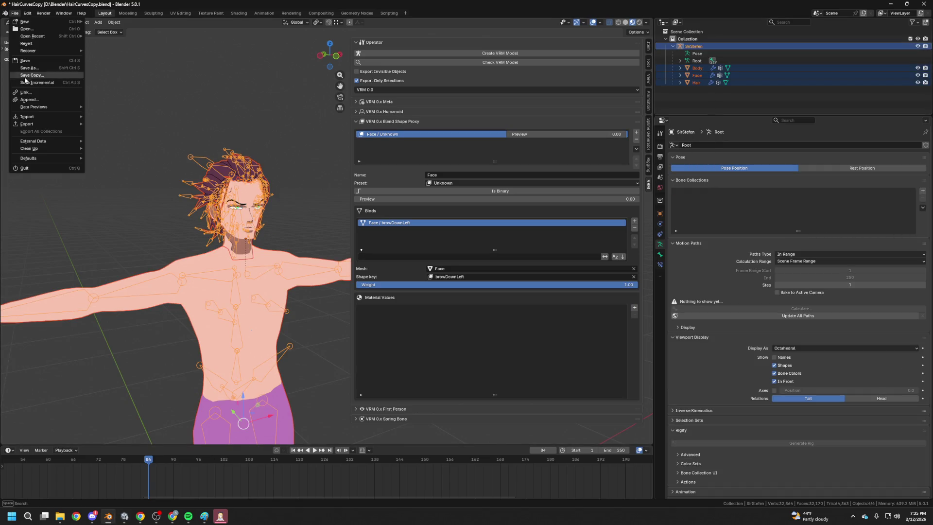
pyautogui.moveTo(47, 128)
pyautogui.click(119, 200)
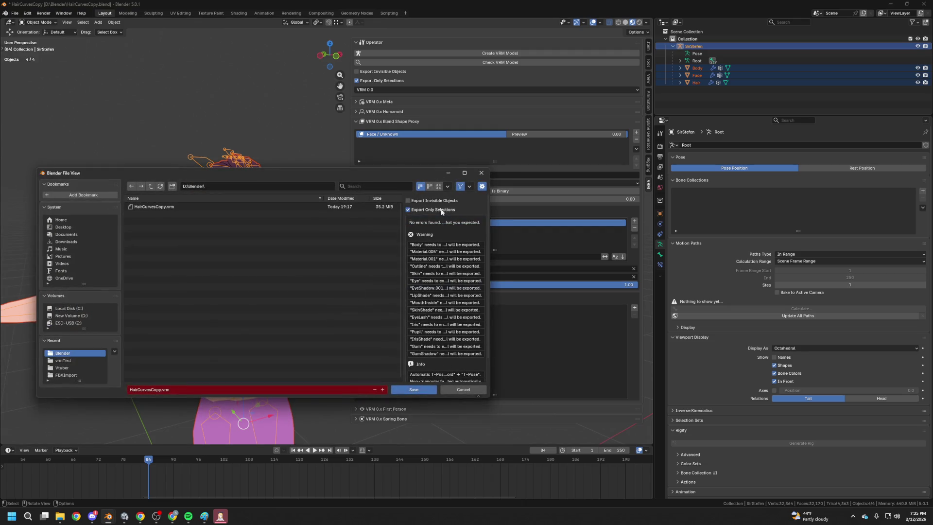
pyautogui.click(416, 389)
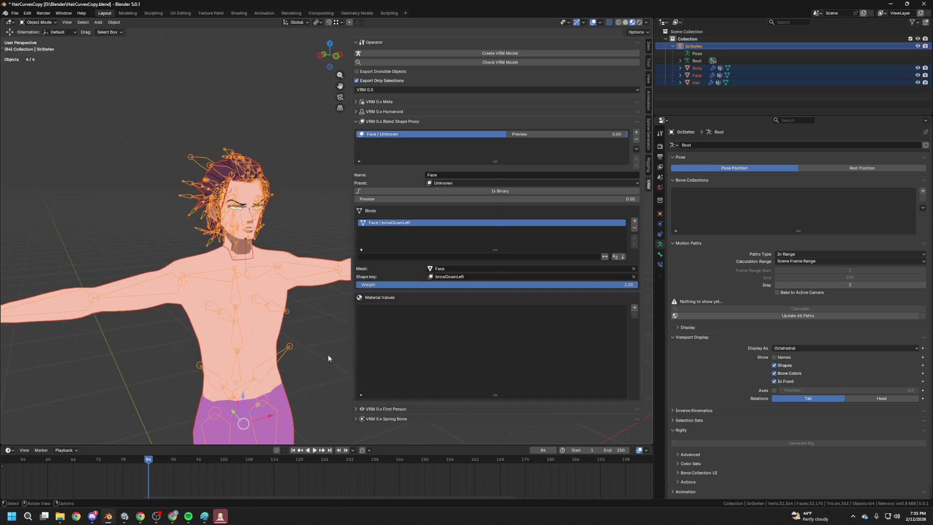
pyautogui.click(221, 517)
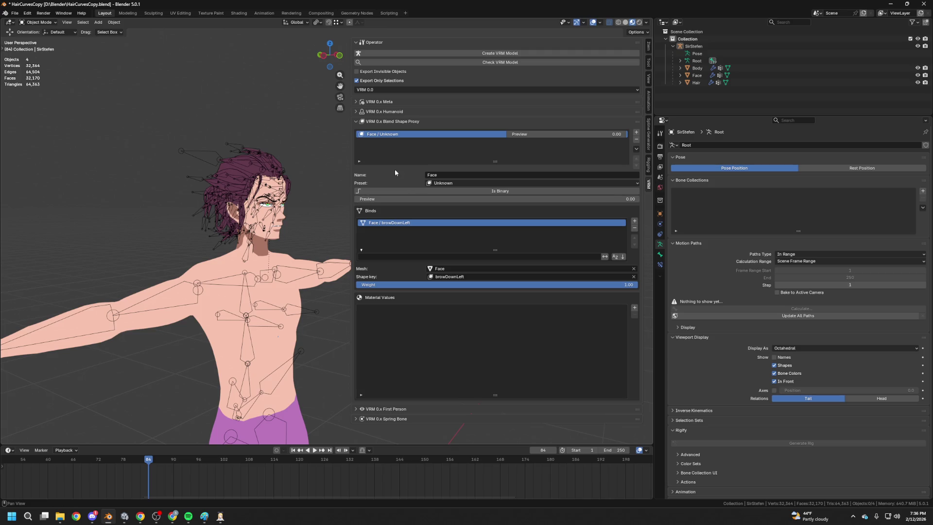
# Zoom onto the rigged head in Blender, orbit around its sides and back, then bring up XR Animator.
pyautogui.scroll(5, 276, 228)
pyautogui.moveTo(279, 232); pyautogui.dragTo(409, 221)
pyautogui.moveTo(340, 209)
pyautogui.mouseDown()
pyautogui.moveTo(243, 208)
pyautogui.moveTo(311, 205)
pyautogui.moveTo(290, 193)
pyautogui.mouseUp()
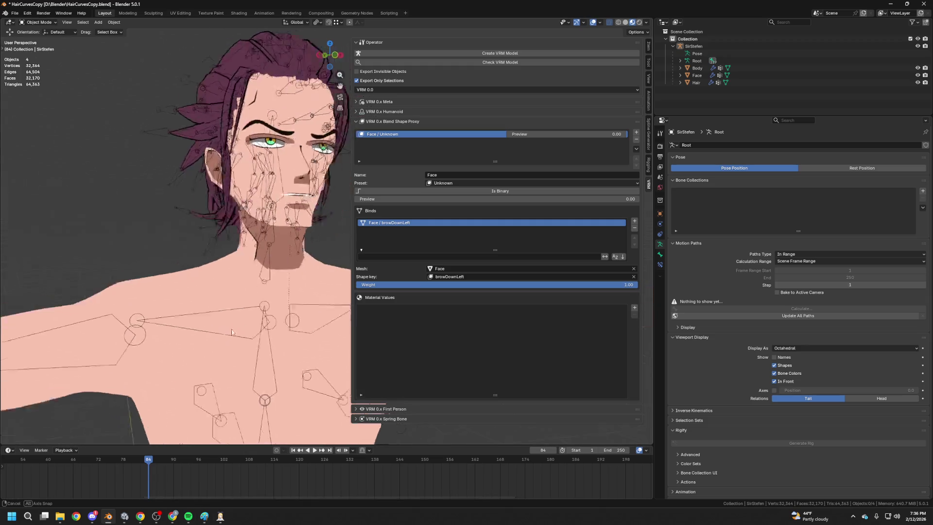
pyautogui.click(220, 516)
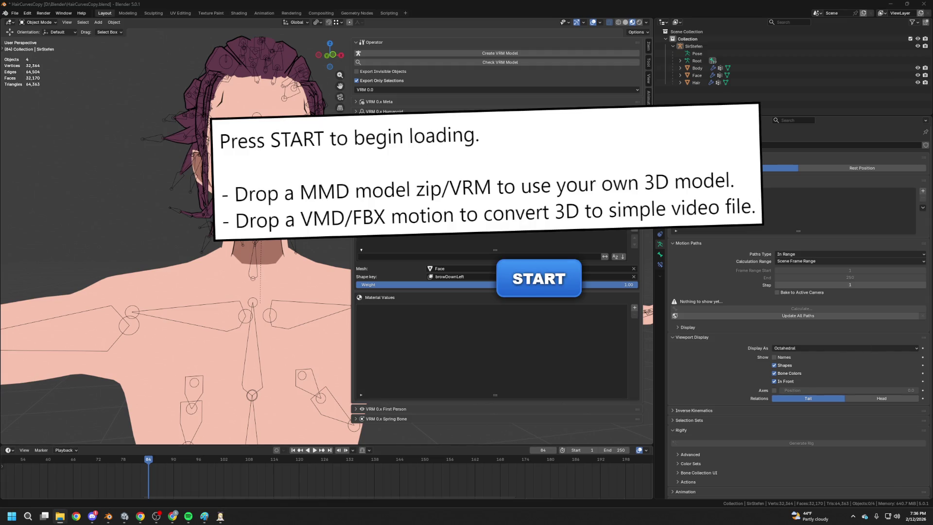
# Load HairCurvesCopy.vrm into XR Animator and start Body + Hands motion capture from the webcam.
pyautogui.moveTo(932, 161)
pyautogui.mouseDown()
pyautogui.moveTo(700, 160)
pyautogui.moveTo(507, 144)
pyautogui.mouseUp()
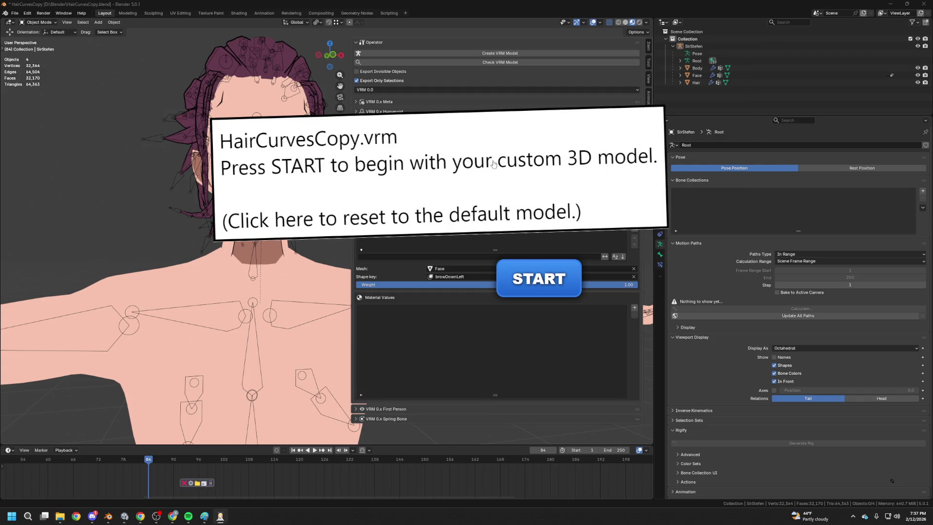
pyautogui.click(534, 273)
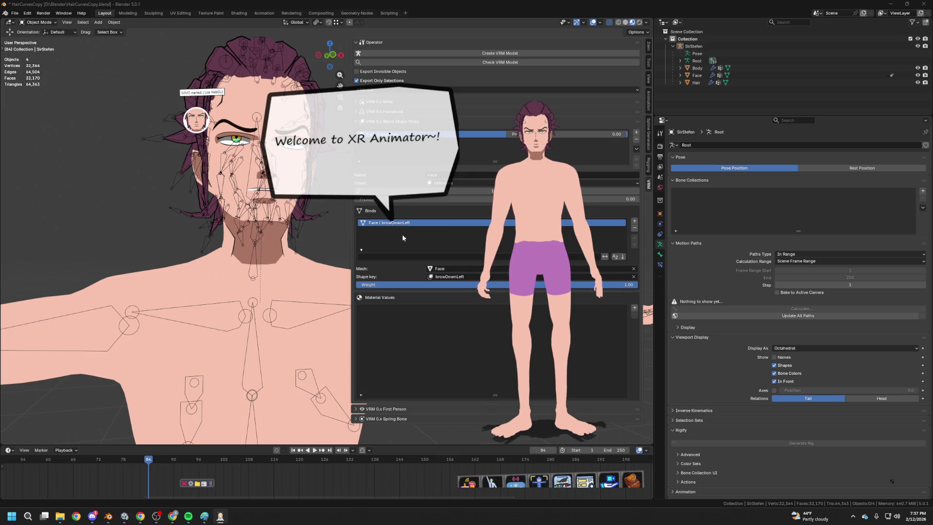
pyautogui.click(535, 475)
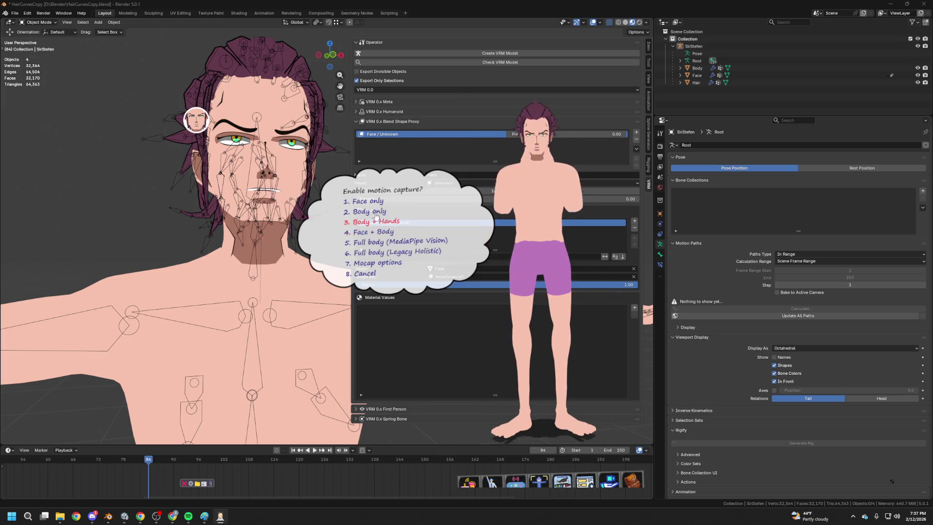
pyautogui.click(409, 240)
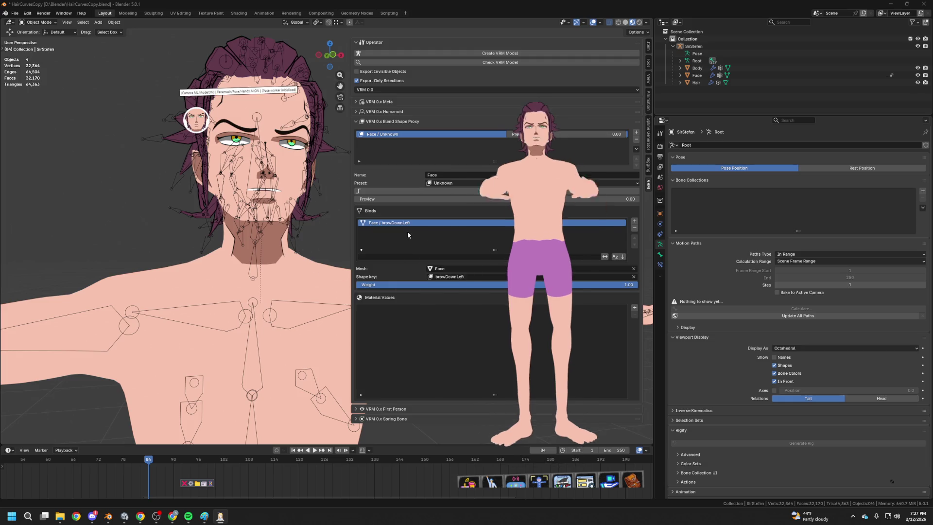
pyautogui.click(516, 481)
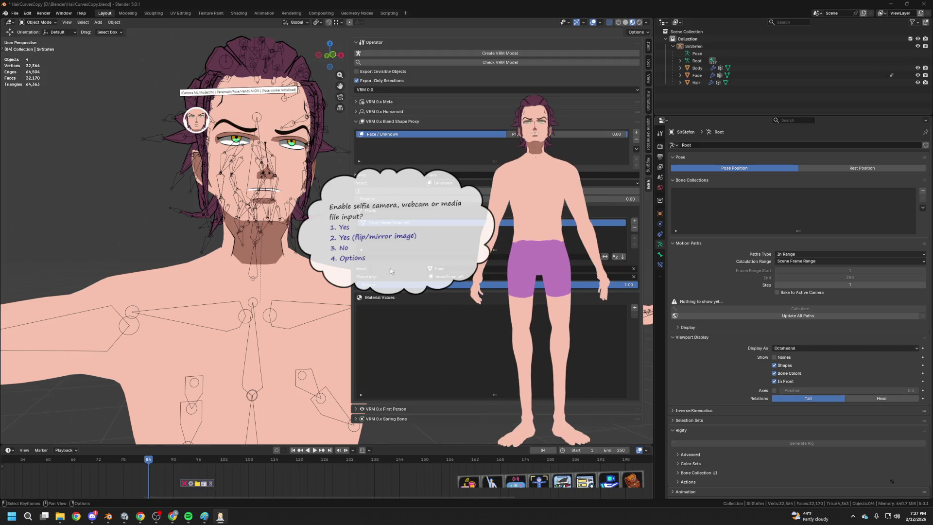
pyautogui.click(348, 227)
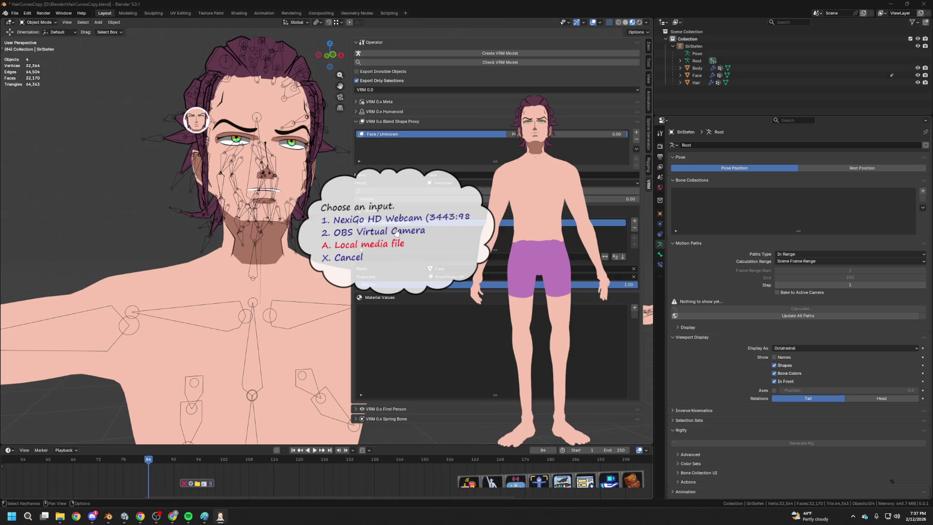
pyautogui.click(381, 216)
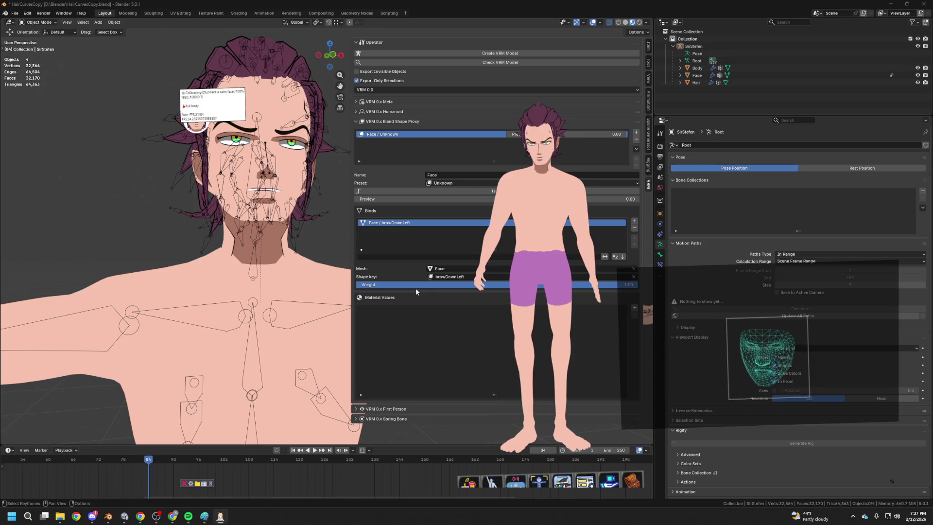
# Browse XR Animator's pose and mocap option lists, then close them with Done.
pyautogui.click(501, 483)
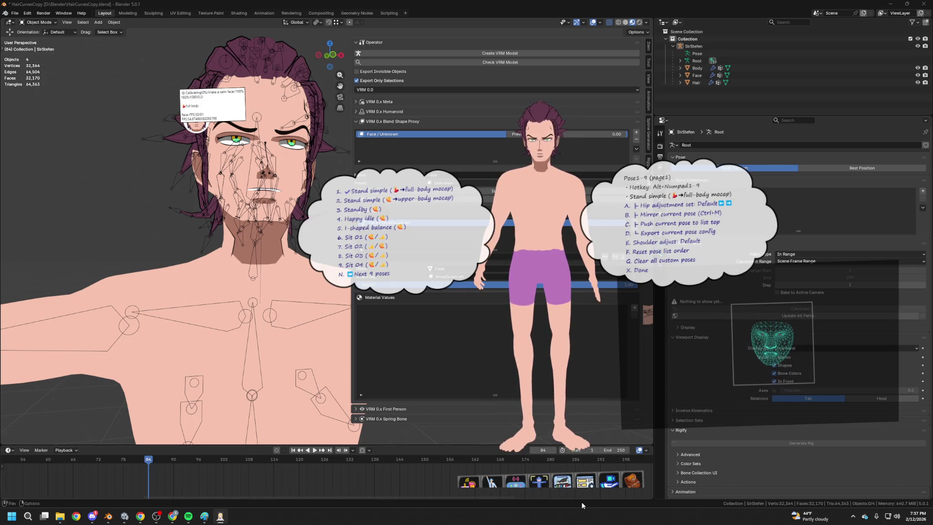
pyautogui.click(539, 481)
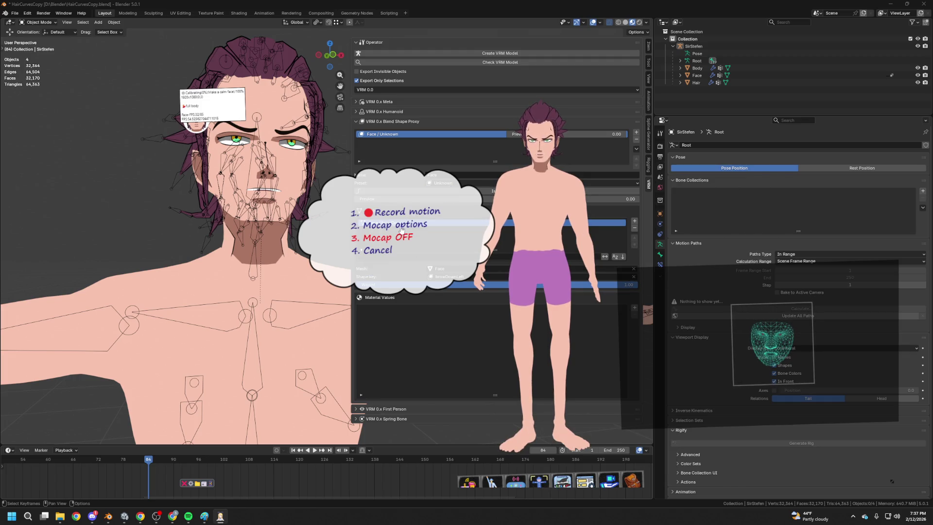
pyautogui.click(416, 224)
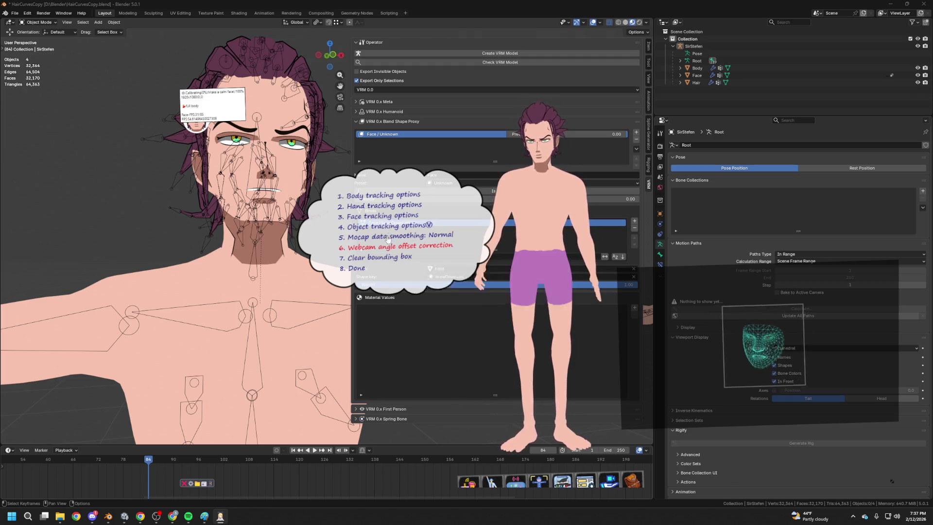
pyautogui.click(359, 266)
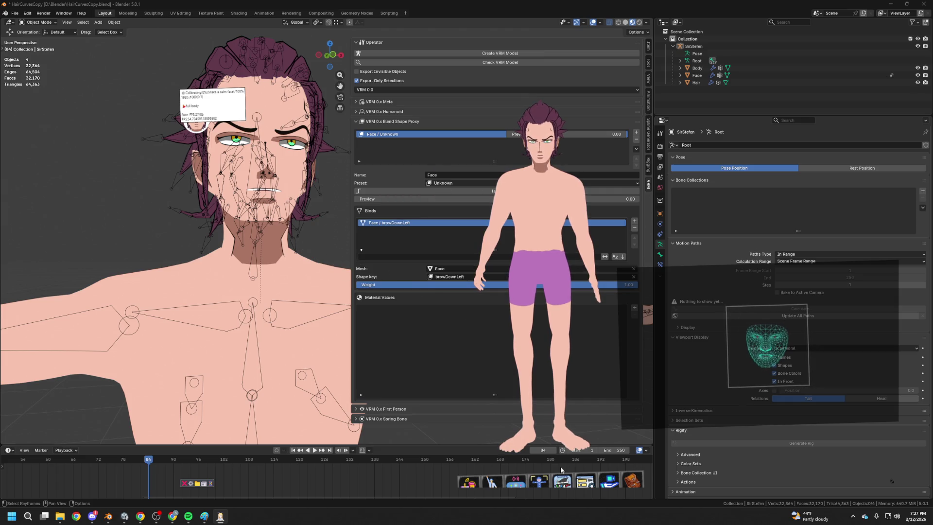
# Re-pick the NexiGo webcam as mirrored camera input and return to the motion capture menu.
pyautogui.click(514, 481)
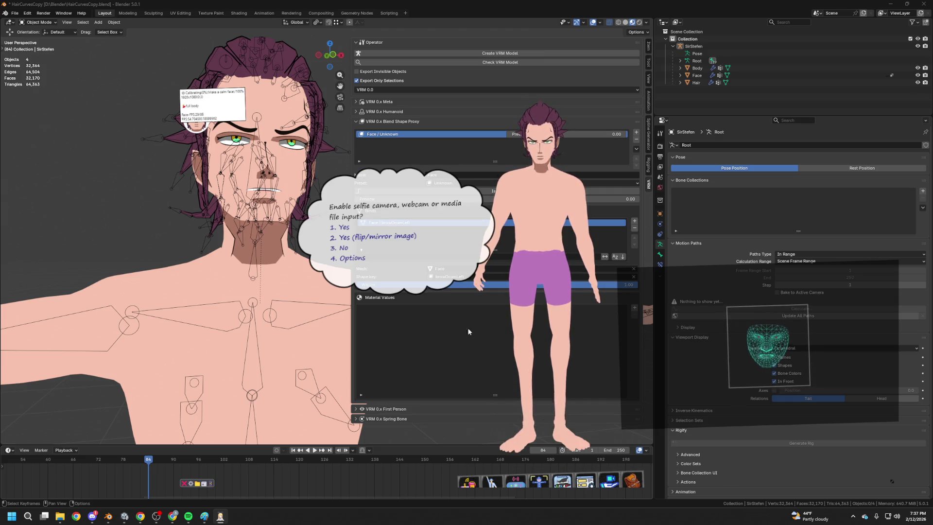
pyautogui.click(361, 236)
pyautogui.click(386, 221)
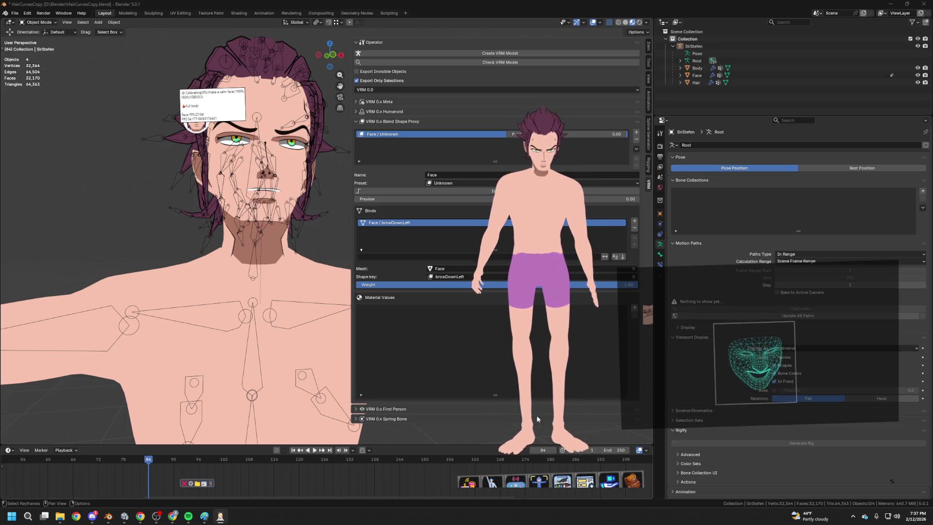
pyautogui.doubleClick(517, 487)
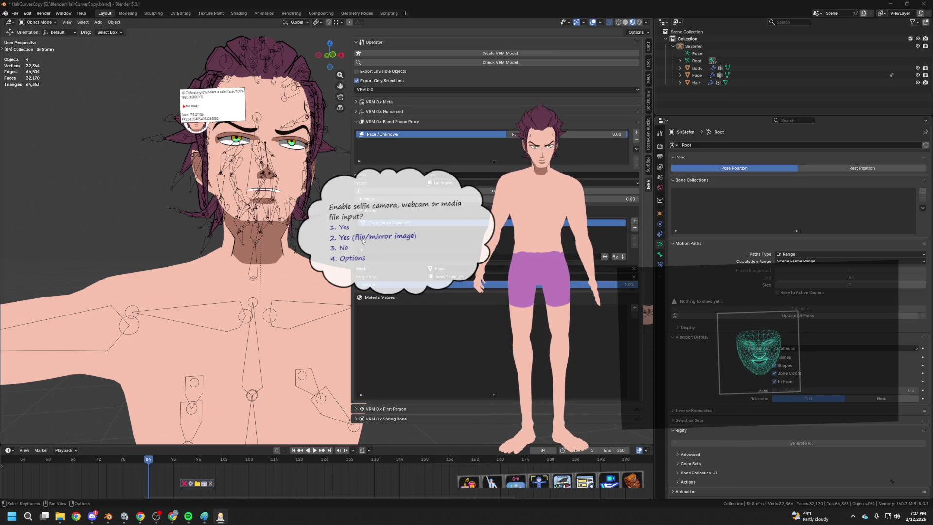
pyautogui.doubleClick(544, 485)
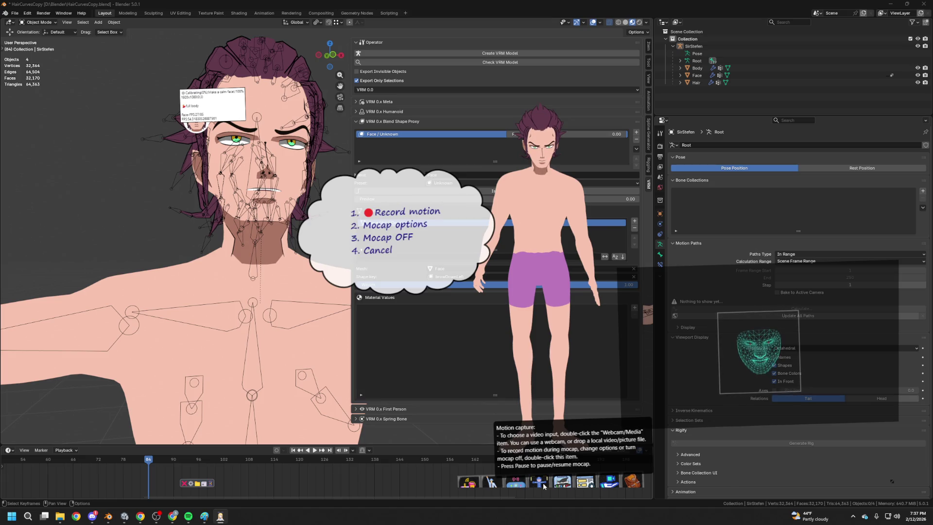
# Turn mocap off, restart it in Full body (MediaPipe Vision) mode, then switch to Unity.
pyautogui.press('3')
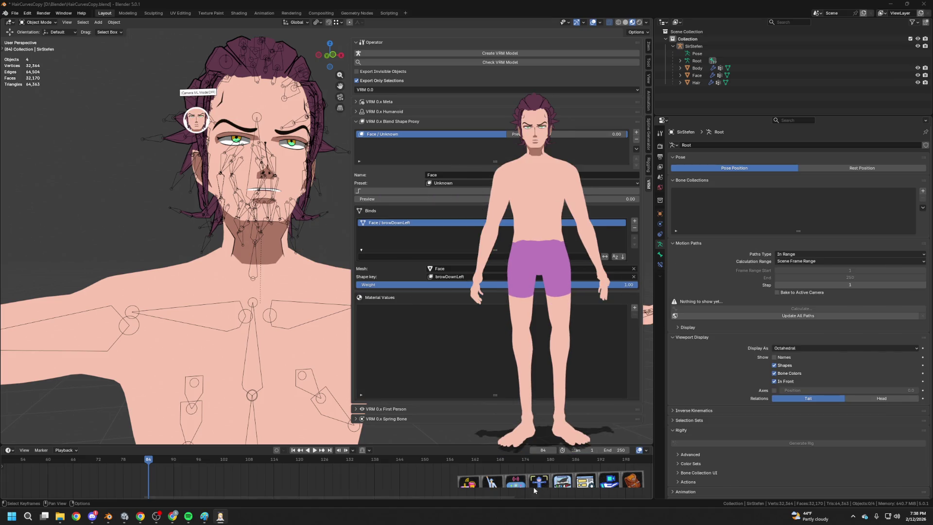
pyautogui.doubleClick(535, 489)
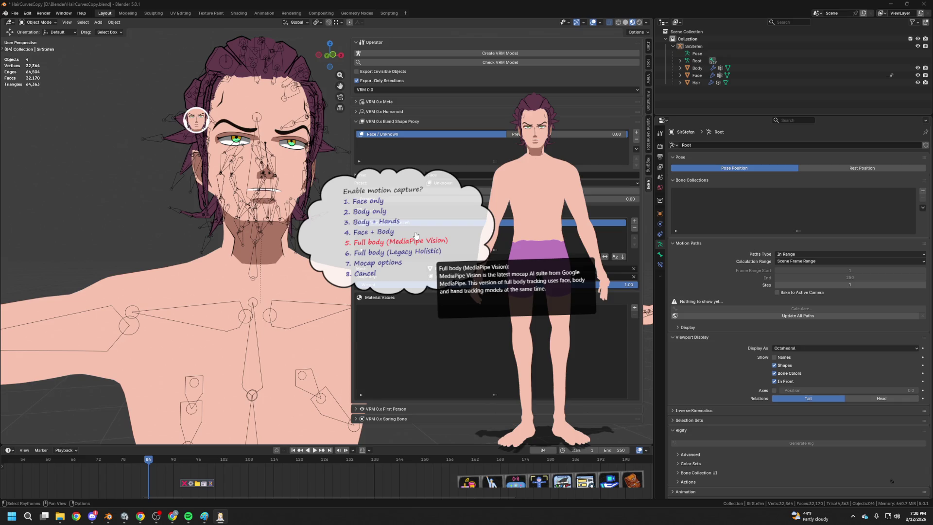
pyautogui.click(415, 236)
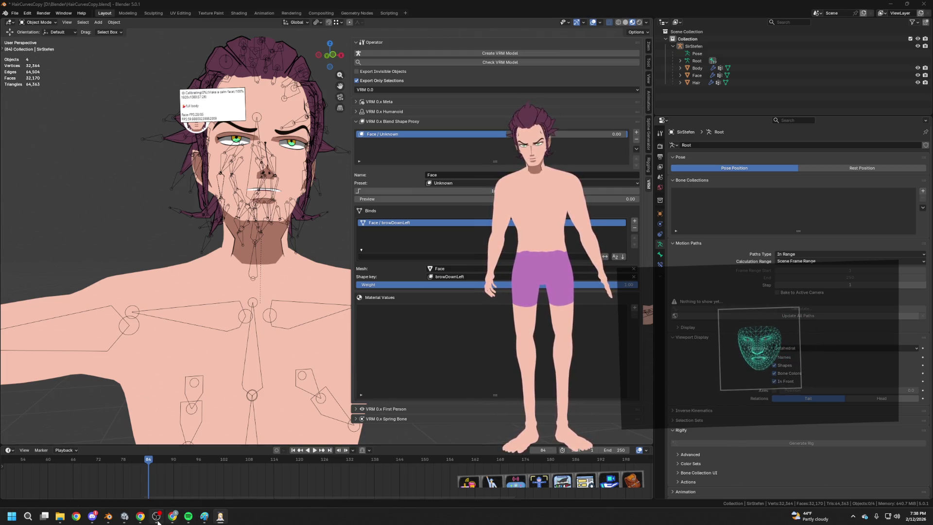
pyautogui.click(124, 519)
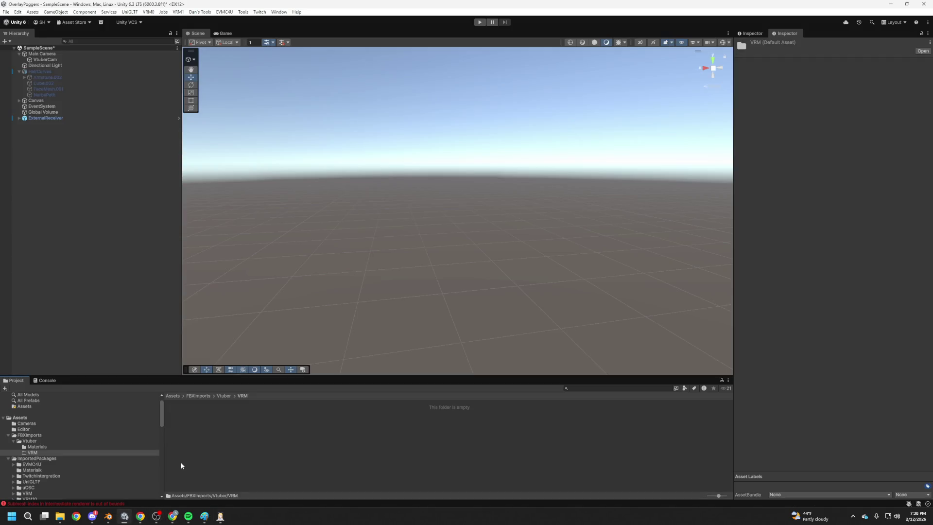
# Check the Console, drop the HairCurvesCopy prefab into the Scene, and select its ExternalReceiver.
pyautogui.click(47, 381)
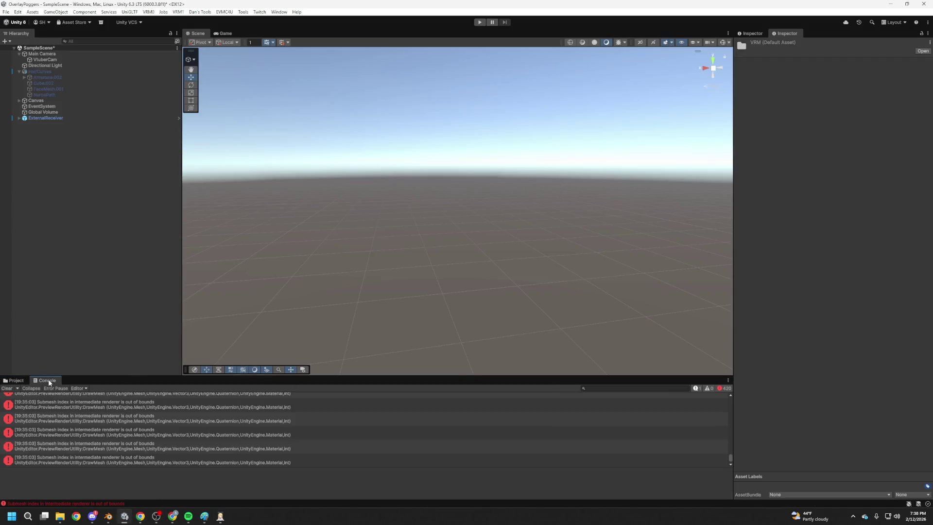
pyautogui.click(17, 381)
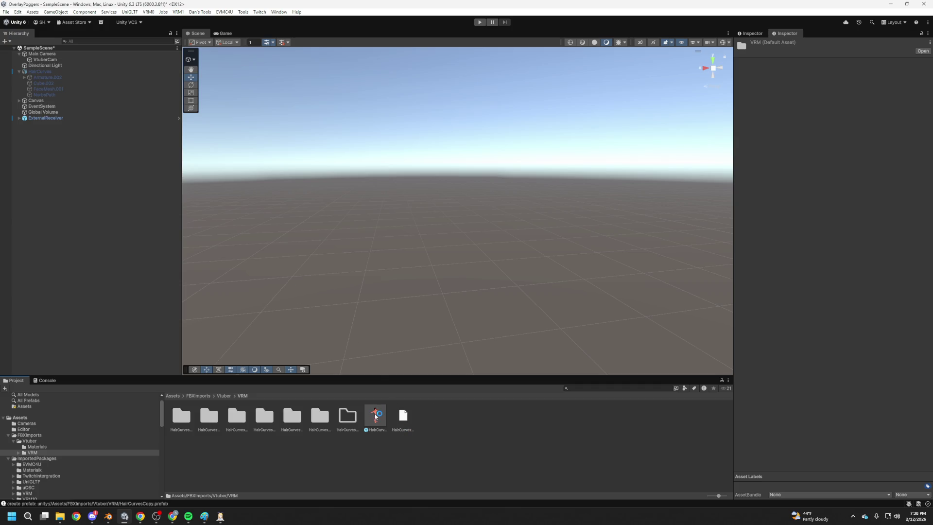
pyautogui.moveTo(396, 278); pyautogui.dragTo(387, 292)
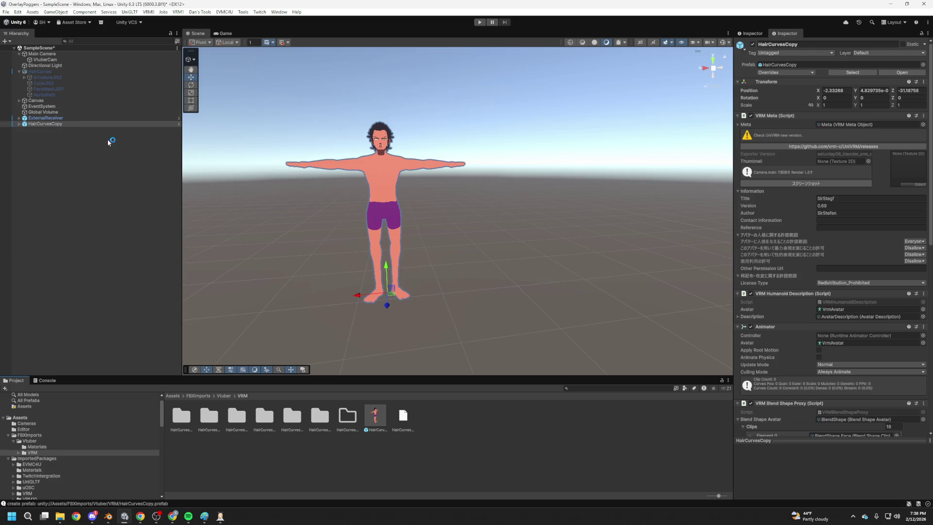
pyautogui.click(18, 124)
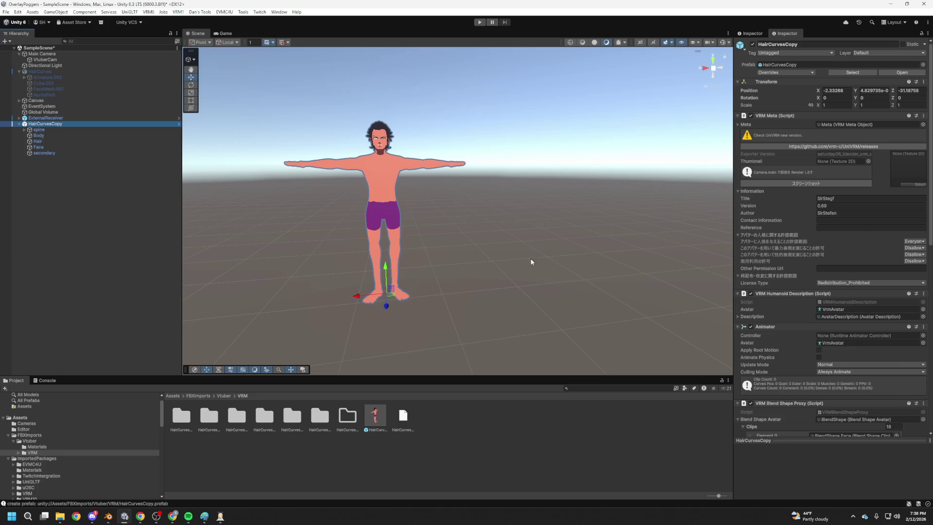
pyautogui.click(73, 118)
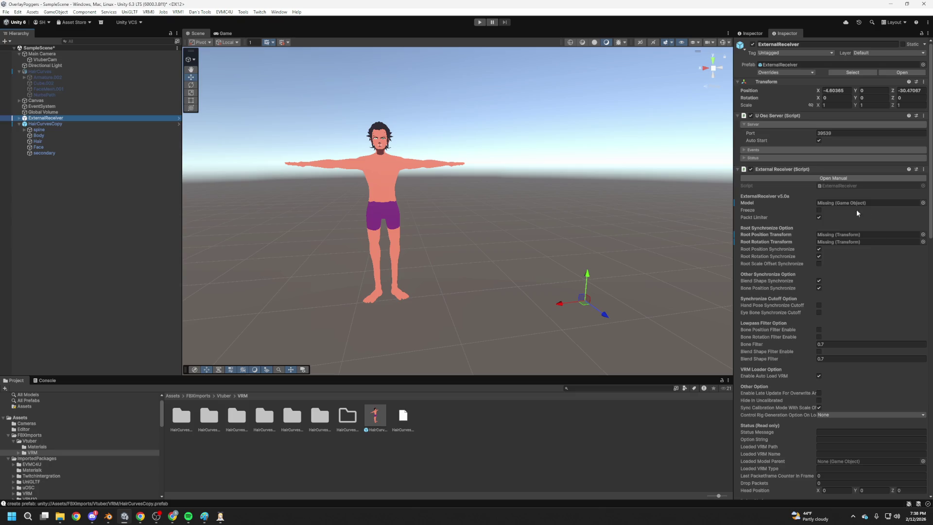
# Set the ExternalReceiver's Model to HairCurvesCopy with spine as root position and rotation transform, and save.
pyautogui.moveTo(55, 123); pyautogui.dragTo(865, 208)
pyautogui.click(24, 130)
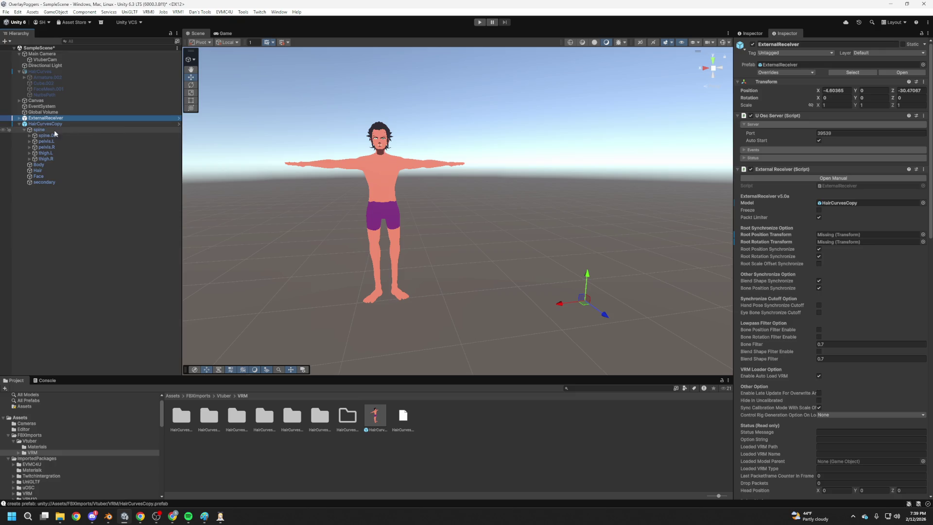
pyautogui.moveTo(39, 130)
pyautogui.mouseDown()
pyautogui.moveTo(487, 195)
pyautogui.moveTo(866, 235)
pyautogui.mouseUp()
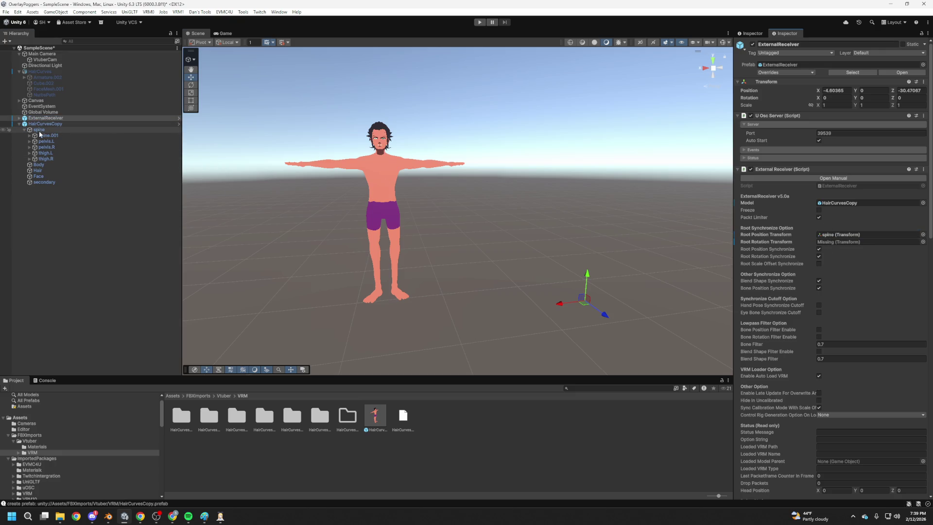
pyautogui.moveTo(38, 129); pyautogui.dragTo(855, 242)
pyautogui.hotkey('ctrl', 's')
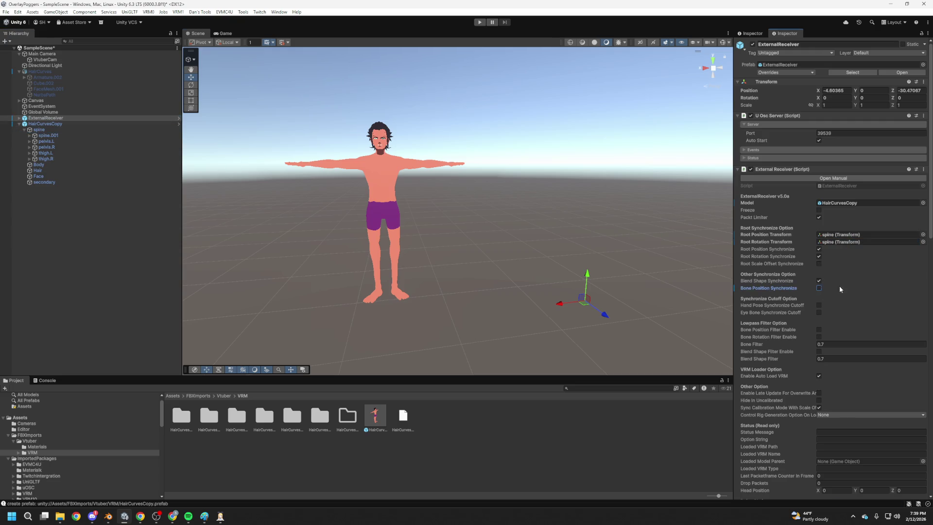
pyautogui.click(36, 71)
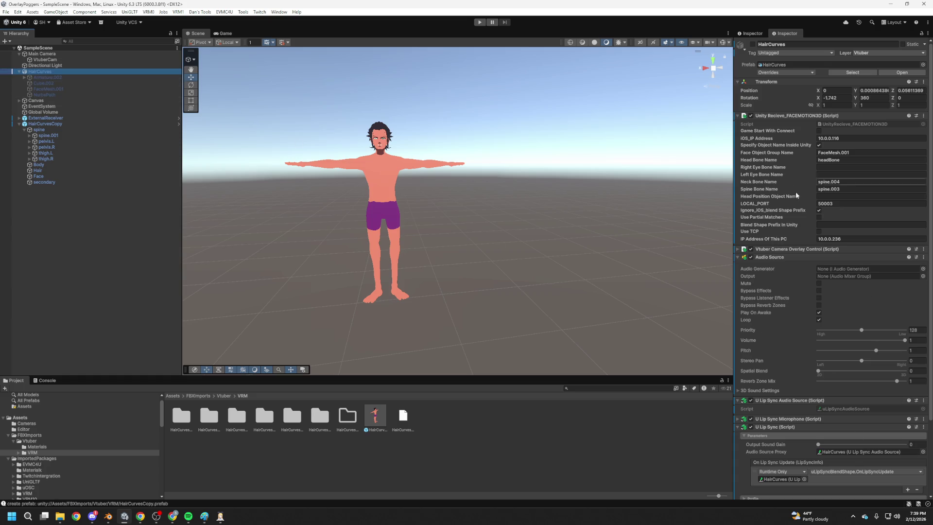
# Move Unity Recieve_FACEMOTION3D from HairCurves onto HairCurvesCopy, undoing the accidental U Lip Sync move.
pyautogui.moveTo(804, 116)
pyautogui.mouseDown()
pyautogui.moveTo(21, 128)
pyautogui.moveTo(827, 152)
pyautogui.moveTo(807, 116)
pyautogui.mouseUp()
pyautogui.moveTo(823, 171)
pyautogui.mouseDown()
pyautogui.moveTo(826, 116)
pyautogui.moveTo(372, 167)
pyautogui.moveTo(27, 128)
pyautogui.moveTo(56, 125)
pyautogui.mouseUp()
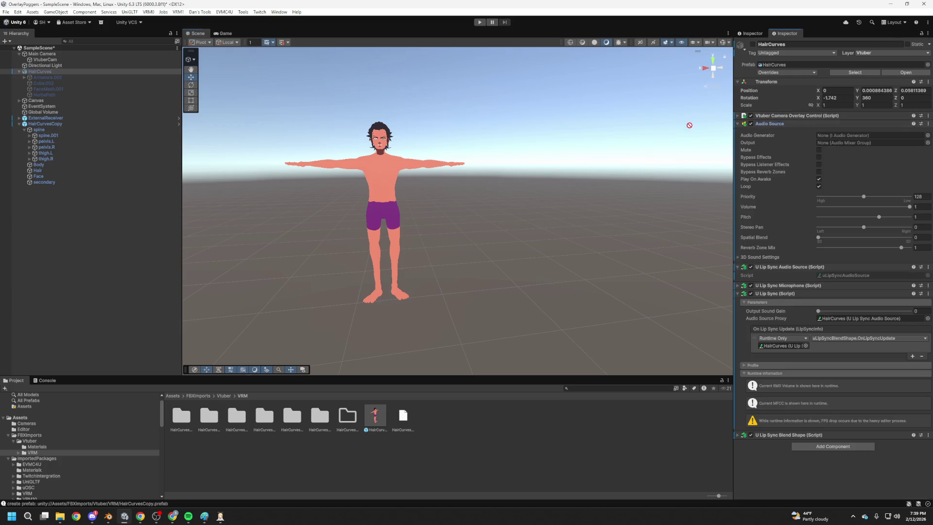
pyautogui.moveTo(122, 134); pyautogui.dragTo(847, 186)
pyautogui.moveTo(798, 283)
pyautogui.mouseDown()
pyautogui.moveTo(798, 293)
pyautogui.moveTo(43, 125)
pyautogui.mouseUp()
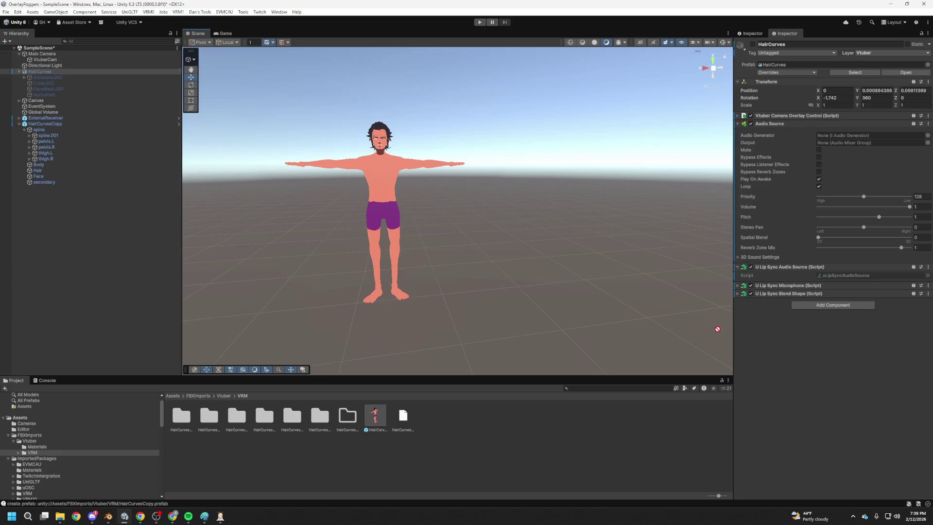
pyautogui.hotkey('ctrl', 'z')
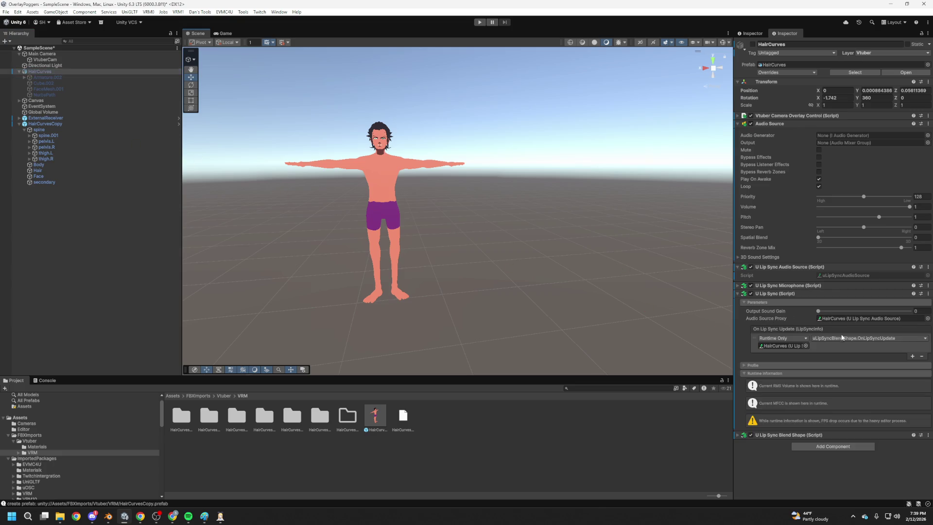
# On HairCurvesCopy, enable Ignore_iOS_blend Shape Prefix and set Face Object Group Name to 'Face'.
pyautogui.click(63, 124)
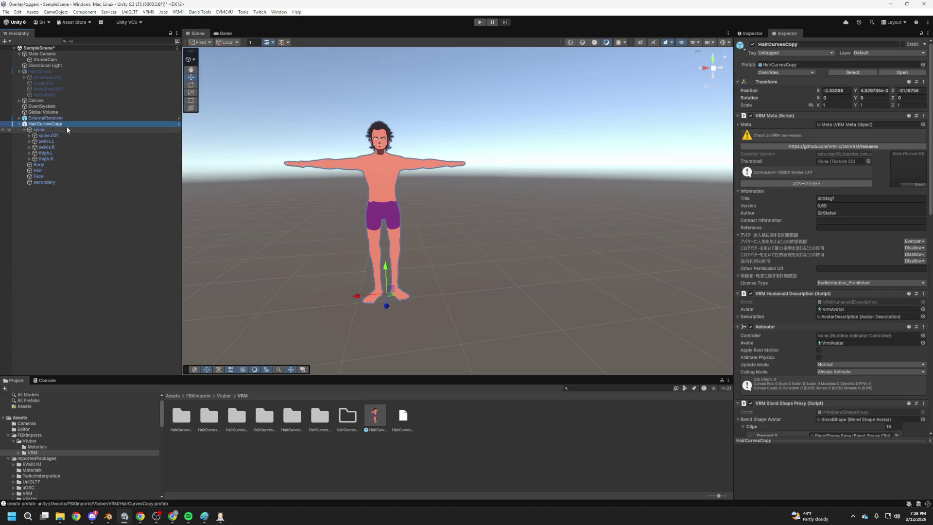
pyautogui.scroll(-20, 818, 382)
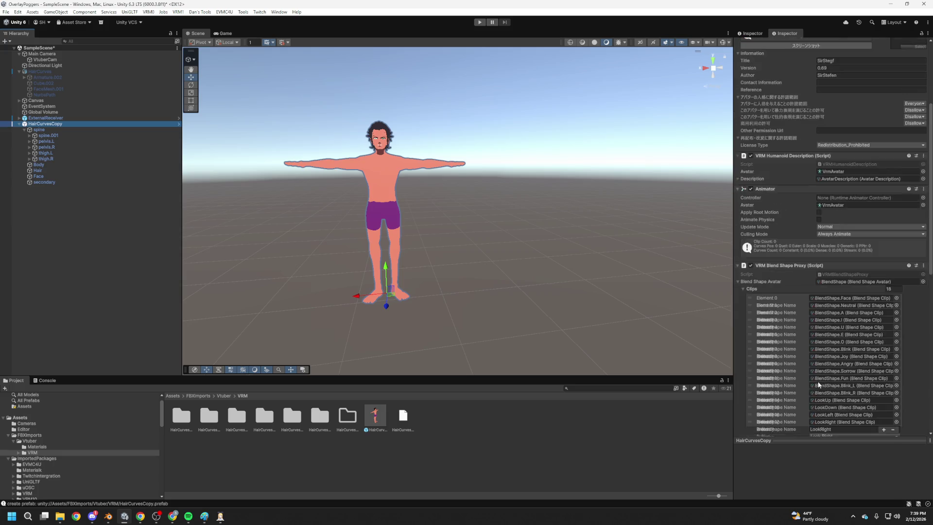
pyautogui.click(818, 385)
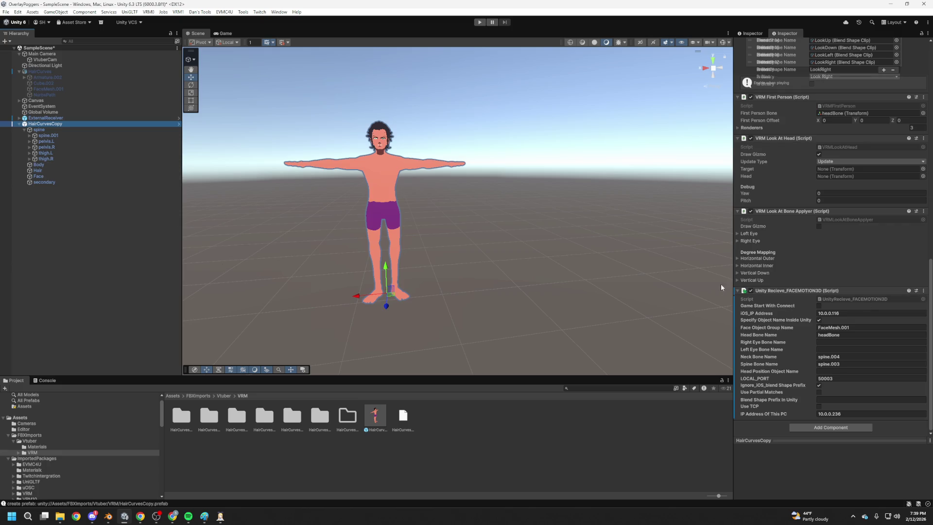
pyautogui.click(836, 328)
pyautogui.write('Face')
pyautogui.click(836, 342)
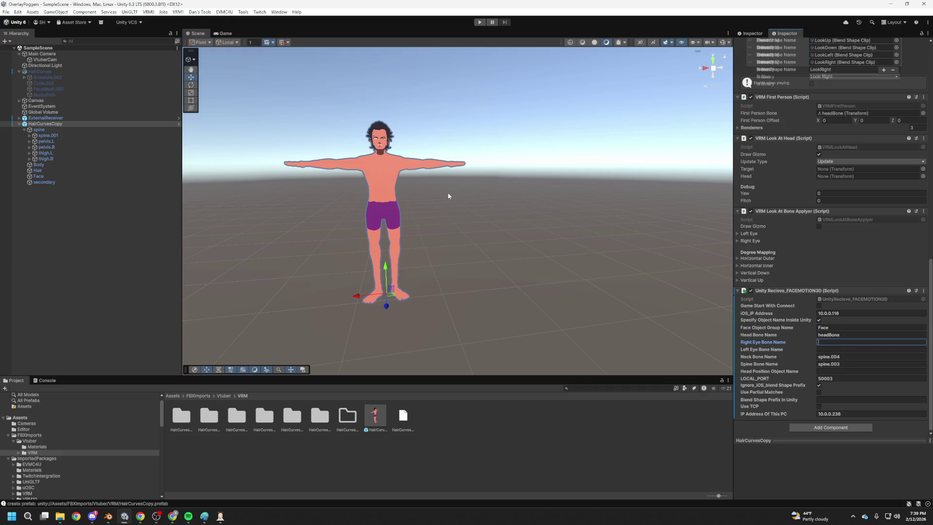
pyautogui.click(48, 71)
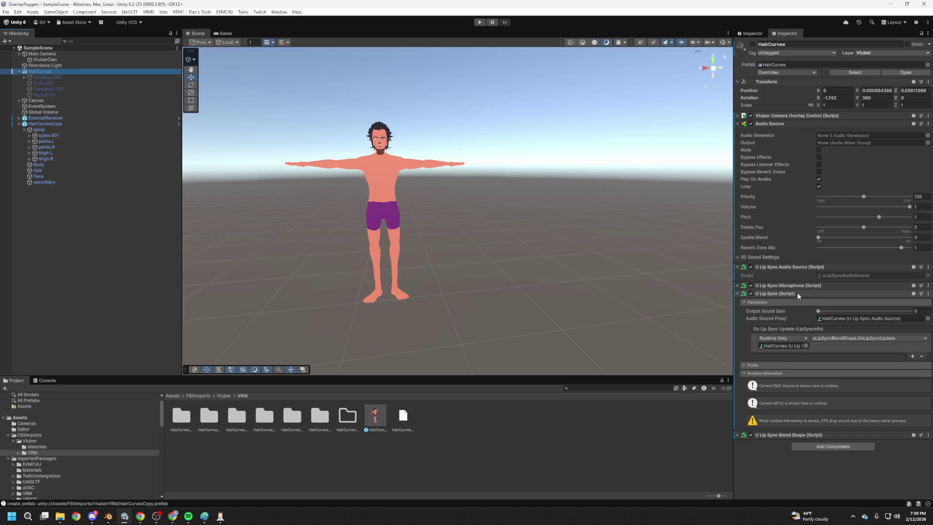
# Drag U Lip Sync, U Lip Sync Microphone and U Lip Sync Audio Source from HairCurves onto HairCurvesCopy.
pyautogui.moveTo(797, 293); pyautogui.dragTo(7, 191)
pyautogui.moveTo(45, 127); pyautogui.dragTo(45, 126)
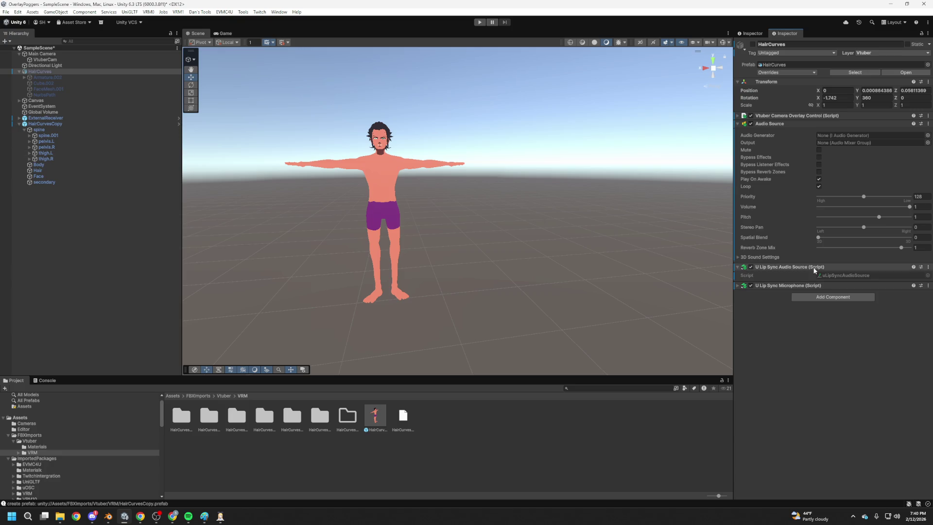
pyautogui.click(803, 286)
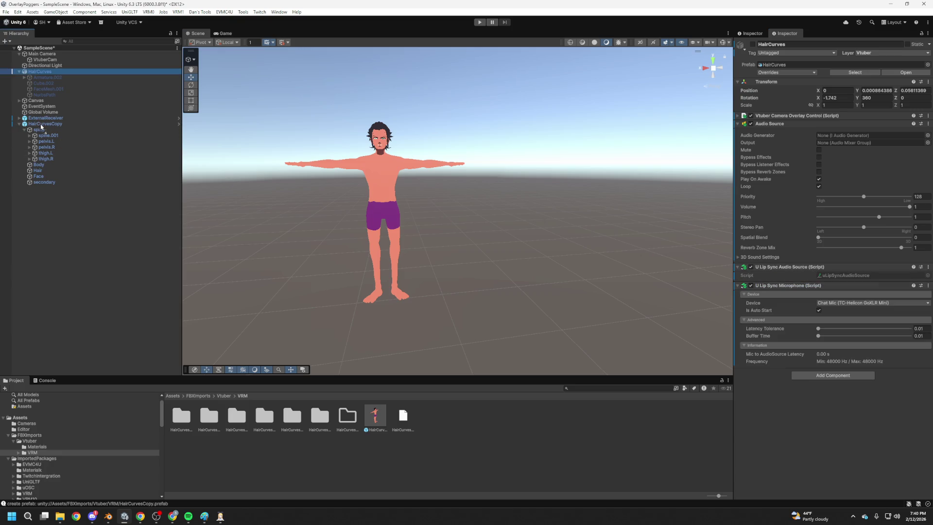
pyautogui.moveTo(41, 128); pyautogui.dragTo(42, 127)
pyautogui.moveTo(781, 266)
pyautogui.mouseDown()
pyautogui.moveTo(194, 137)
pyautogui.moveTo(41, 126)
pyautogui.mouseUp()
pyautogui.click(43, 124)
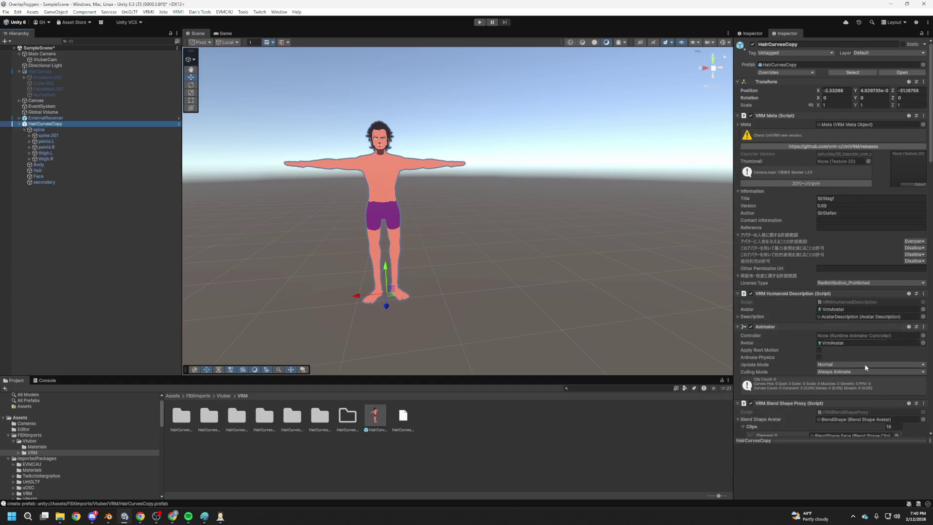
pyautogui.scroll(-4, 793, 326)
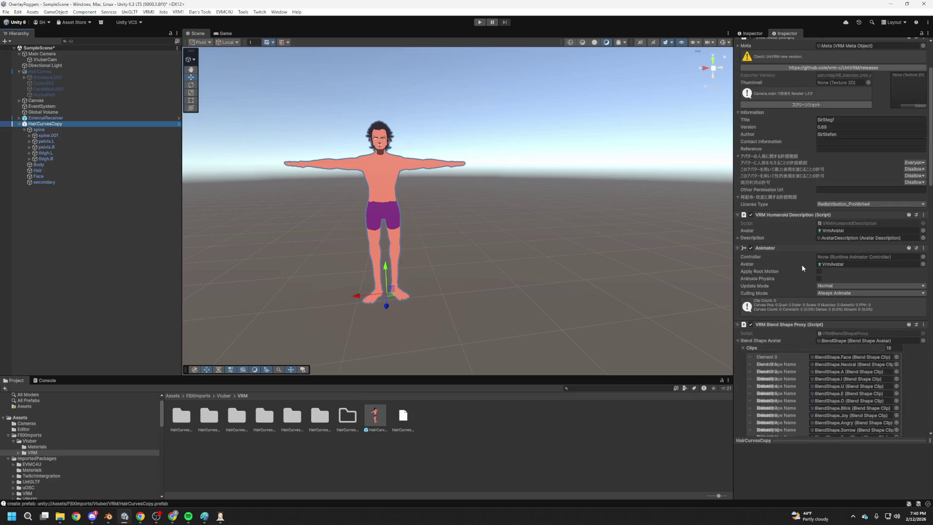
# Collapse the Animator, VRM and face-tracking receiver panels in HairCurvesCopy's Inspector.
pyautogui.click(813, 248)
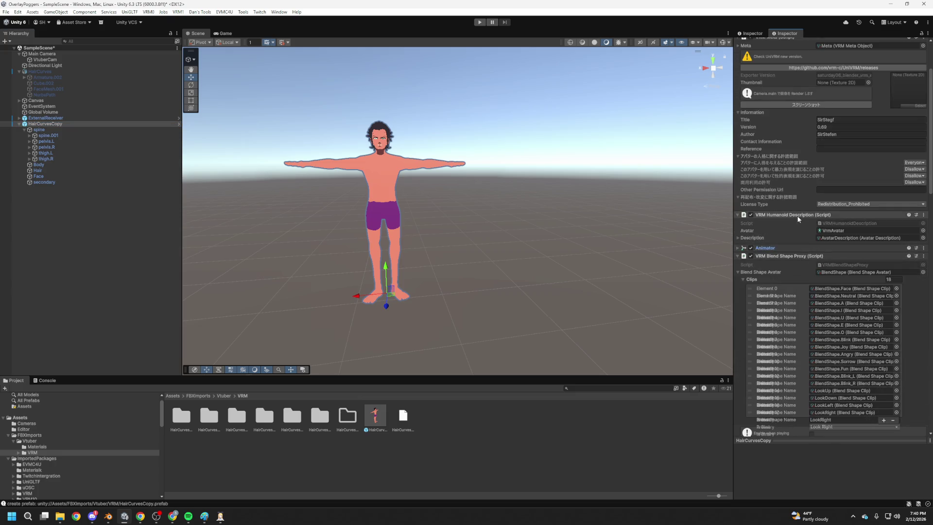
pyautogui.click(796, 215)
pyautogui.click(792, 231)
pyautogui.click(794, 239)
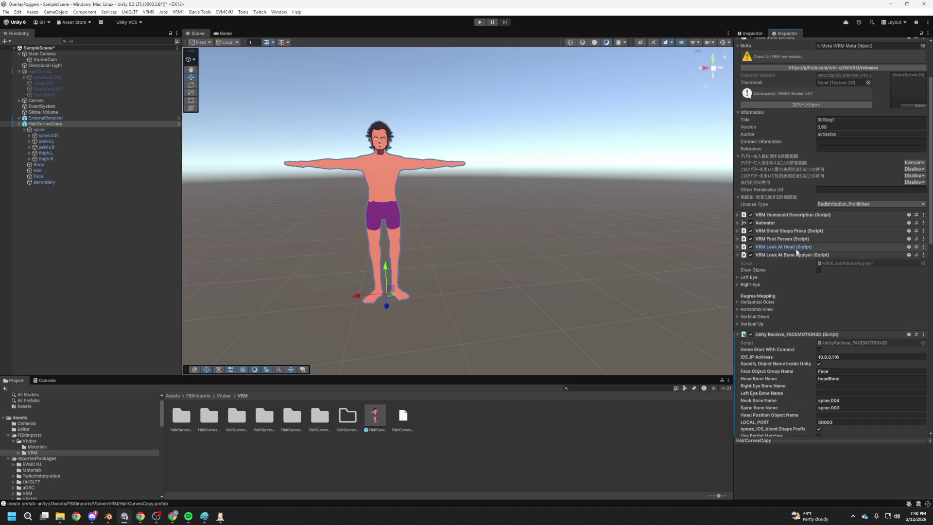
pyautogui.click(796, 247)
pyautogui.click(798, 255)
pyautogui.click(797, 263)
pyautogui.click(802, 264)
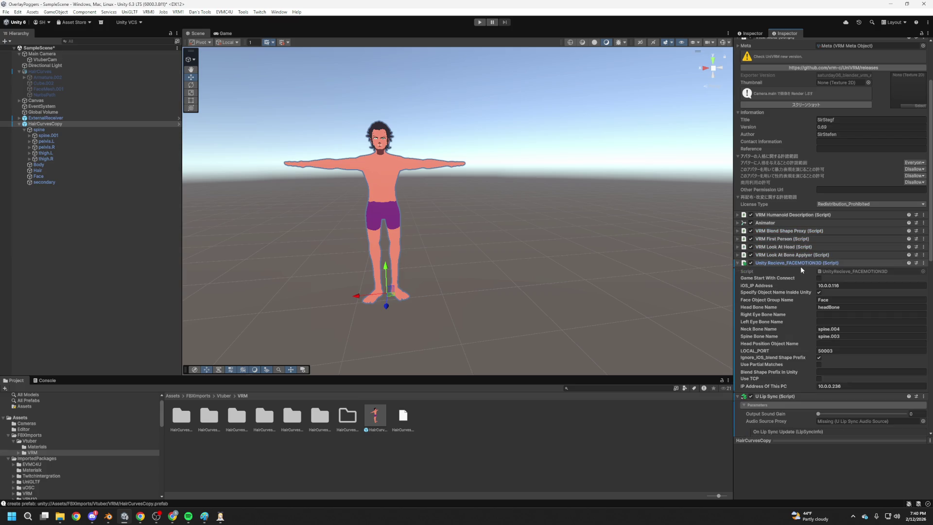
pyautogui.click(801, 264)
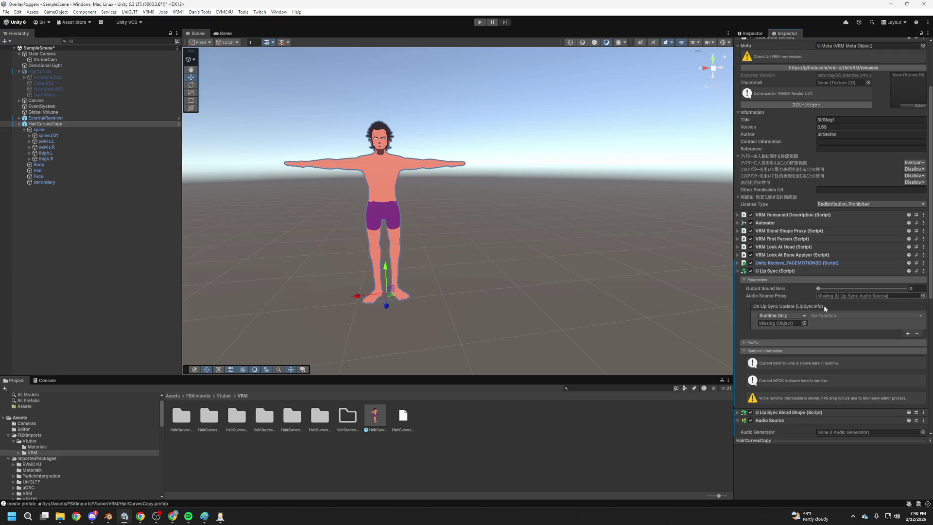
pyautogui.scroll(-2, 827, 313)
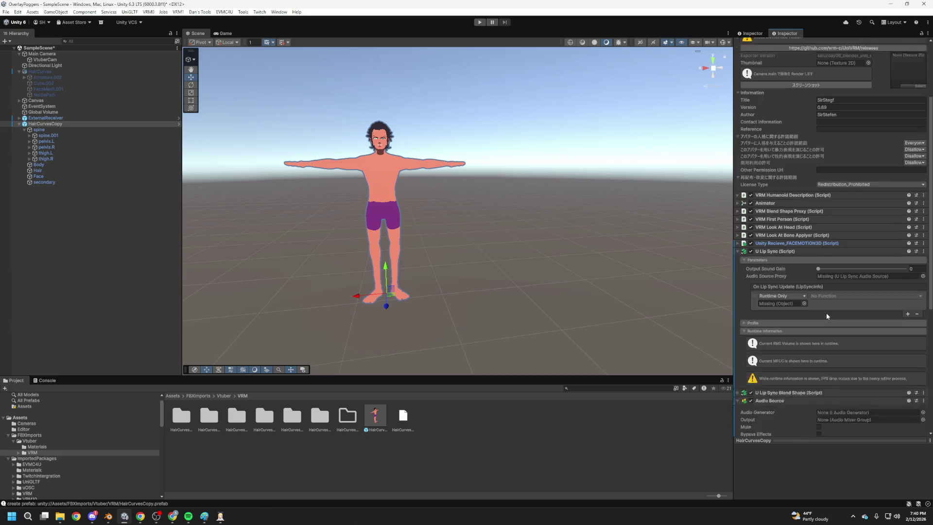
# Set U Lip Sync's Audio Source Proxy to HairCurvesCopy.
pyautogui.click(924, 256)
pyautogui.click(771, 258)
pyautogui.doubleClick(770, 258)
# Bind On Lip Sync Update to HairCurvesCopy's uLipSyncBlendShape.OnLipSyncUpdate.
pyautogui.click(804, 287)
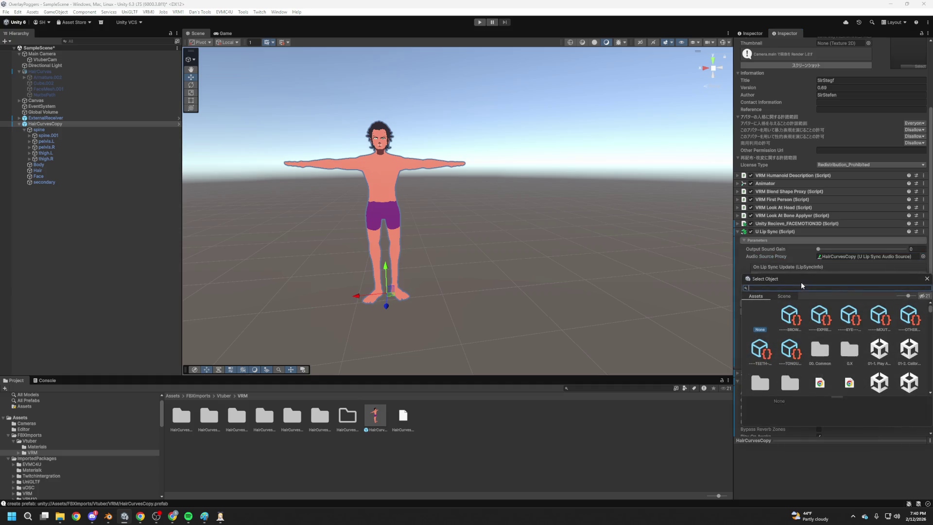
pyautogui.click(927, 280)
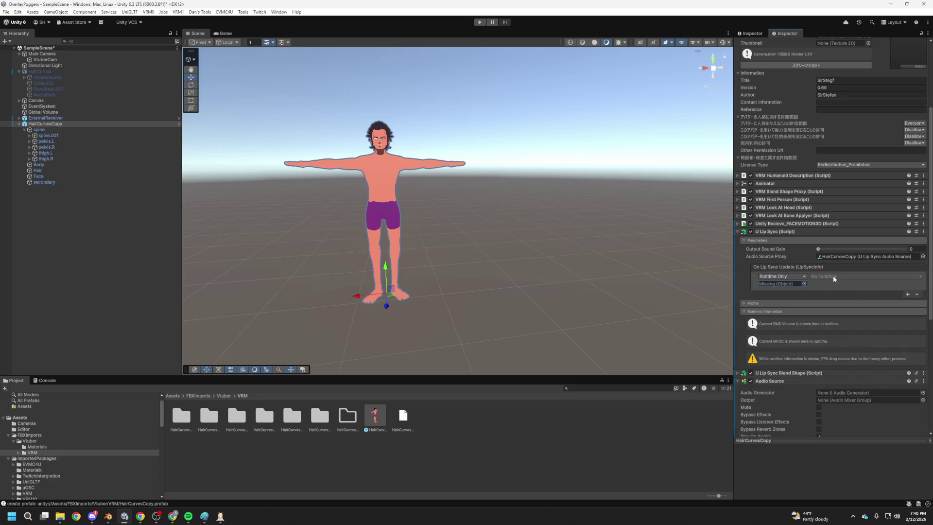
pyautogui.click(805, 284)
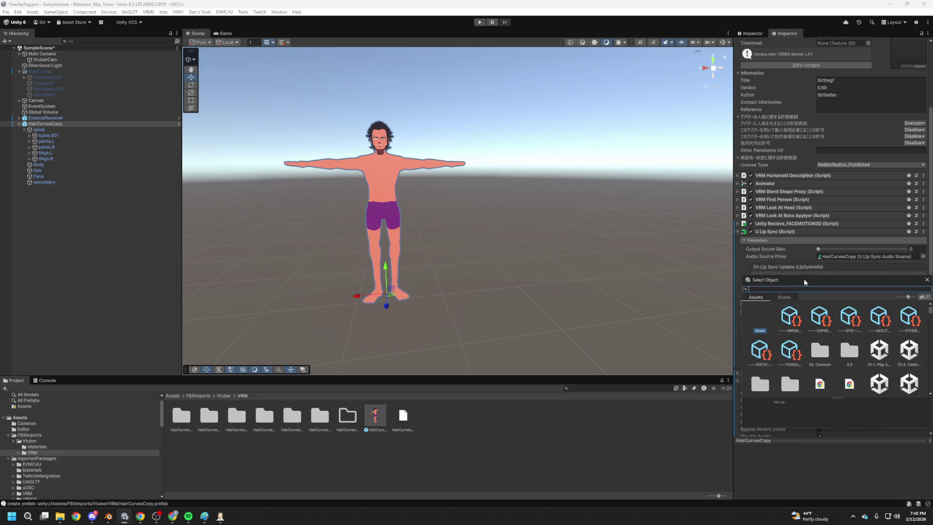
pyautogui.click(927, 280)
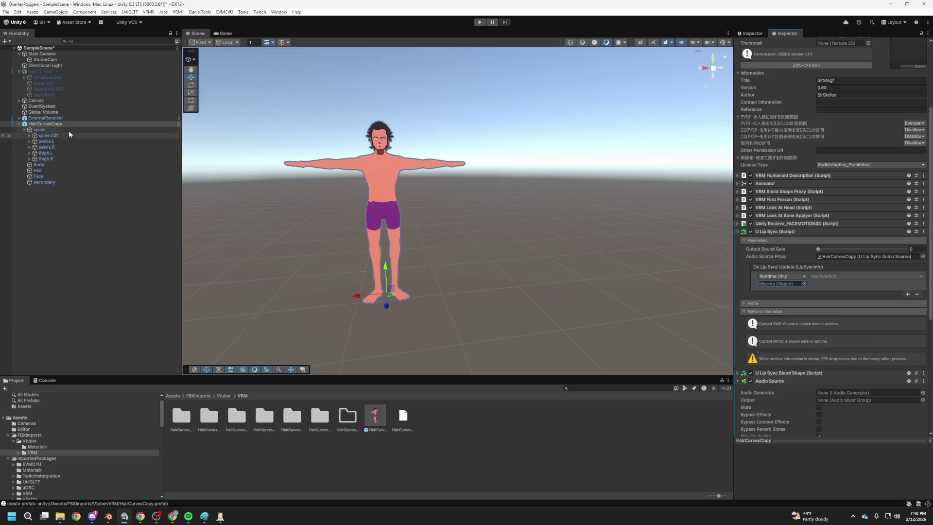
pyautogui.moveTo(53, 124); pyautogui.dragTo(789, 286)
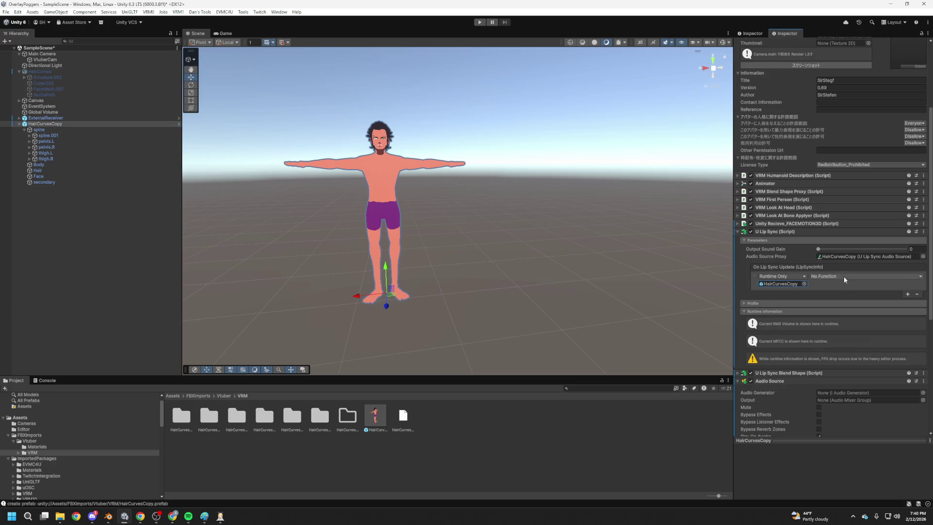
pyautogui.click(844, 276)
pyautogui.moveTo(866, 410)
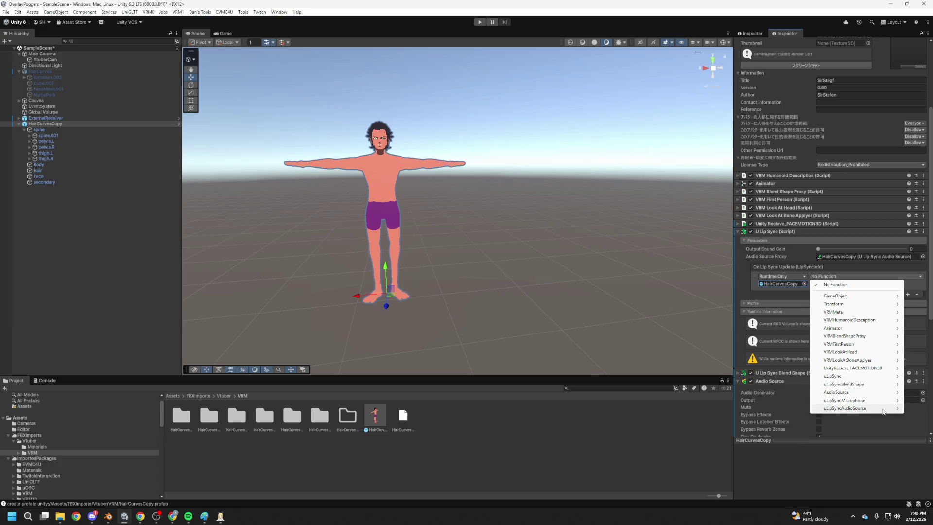
pyautogui.moveTo(871, 383)
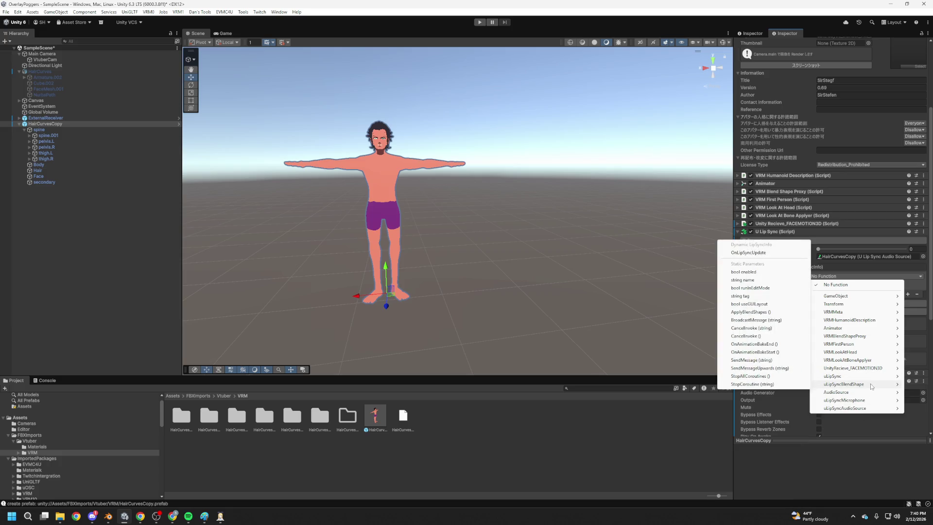
pyautogui.click(739, 253)
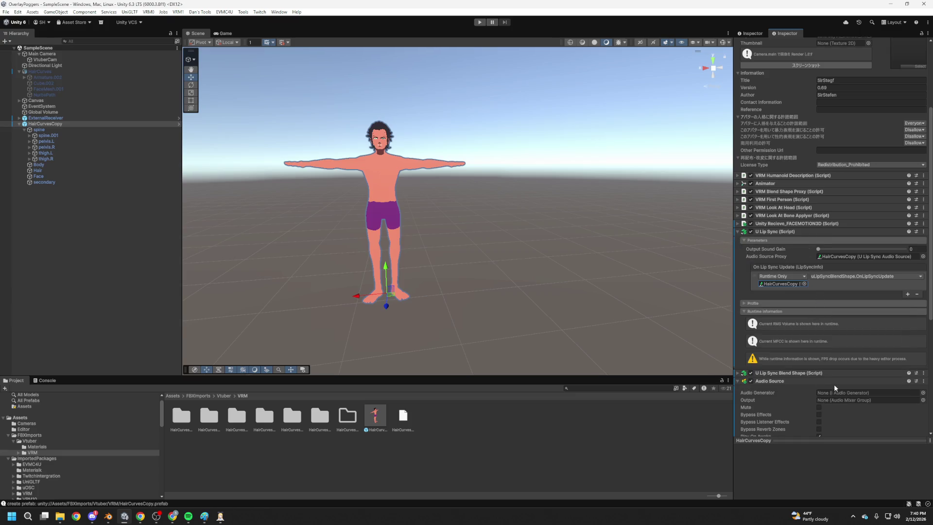
# Turn on Loop for HairCurvesCopy's Audio Source.
pyautogui.scroll(-4, 836, 387)
pyautogui.scroll(-5, 855, 373)
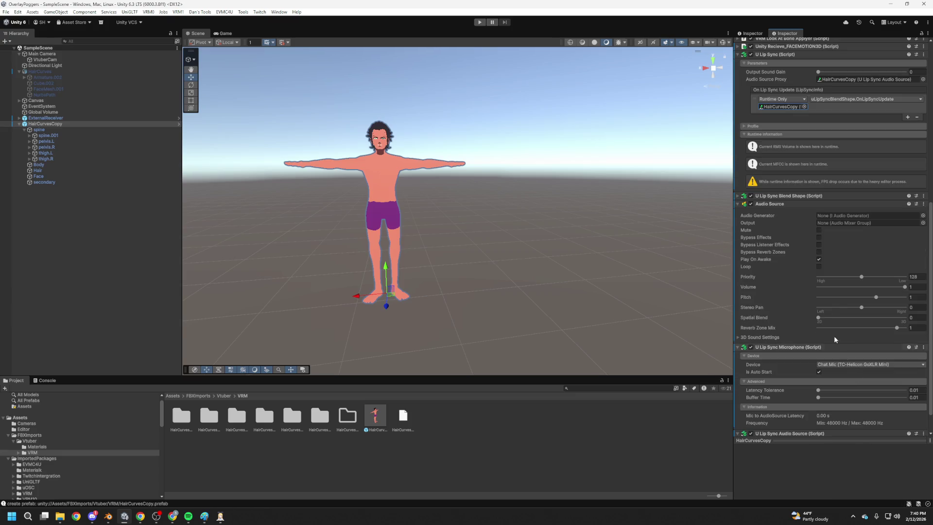
pyautogui.click(820, 266)
# Fold the microphone panel, expand U Lip Sync Blend Shape, save the scene, and enter Play mode.
pyautogui.scroll(-2, 835, 322)
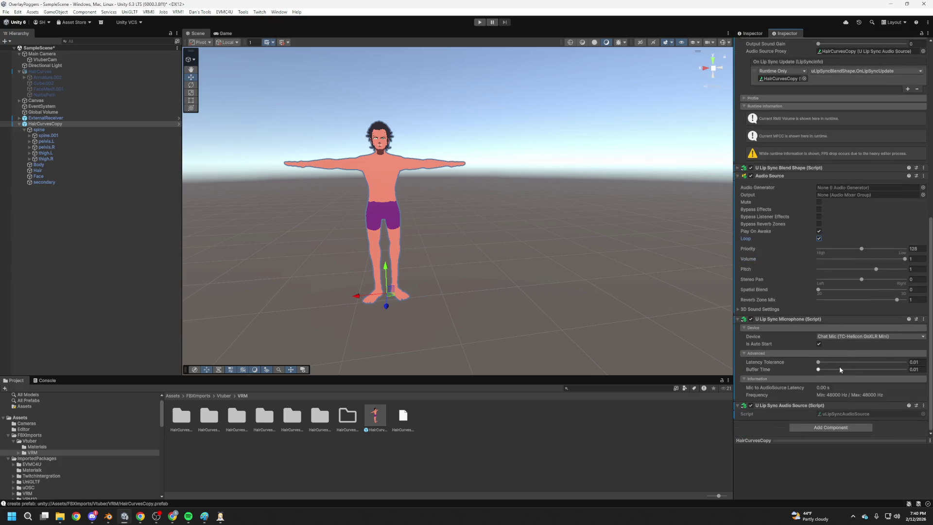
pyautogui.click(830, 407)
pyautogui.click(801, 318)
pyautogui.click(789, 253)
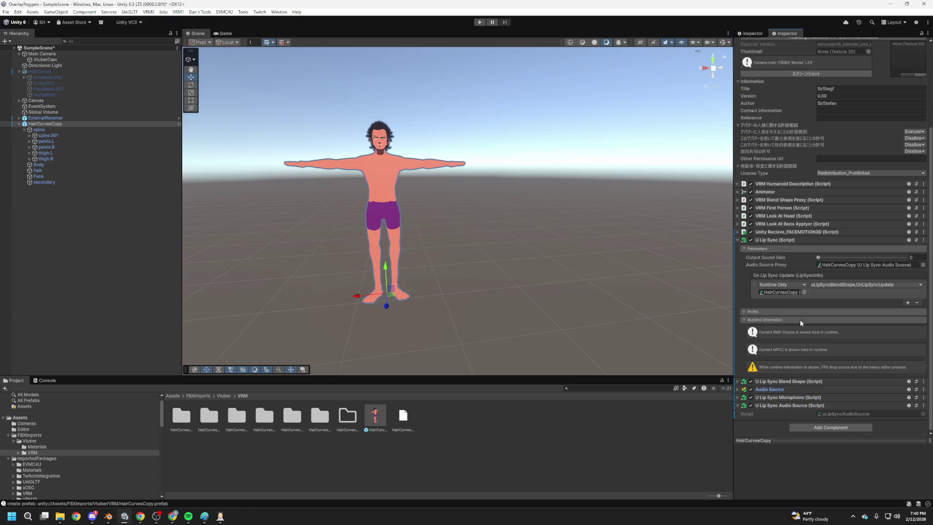
pyautogui.scroll(2, 836, 382)
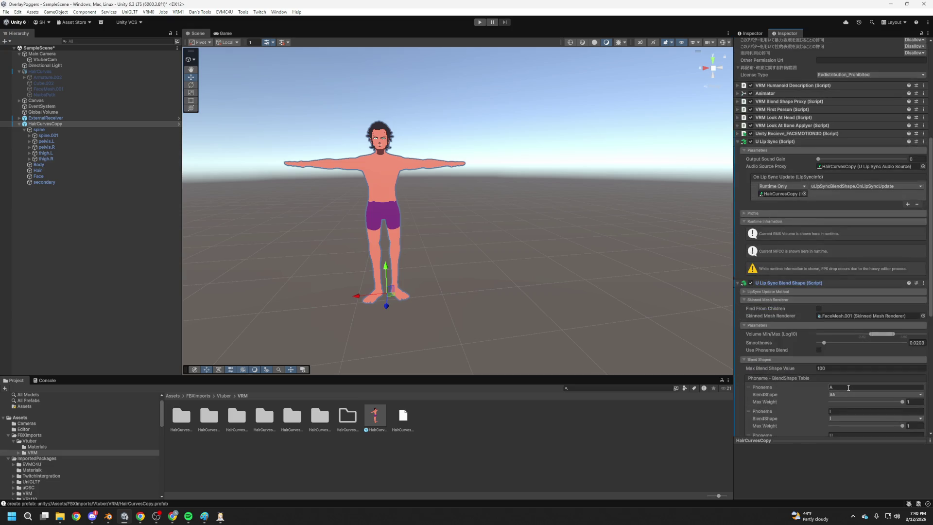
pyautogui.hotkey('ctrl', 's')
pyautogui.click(480, 22)
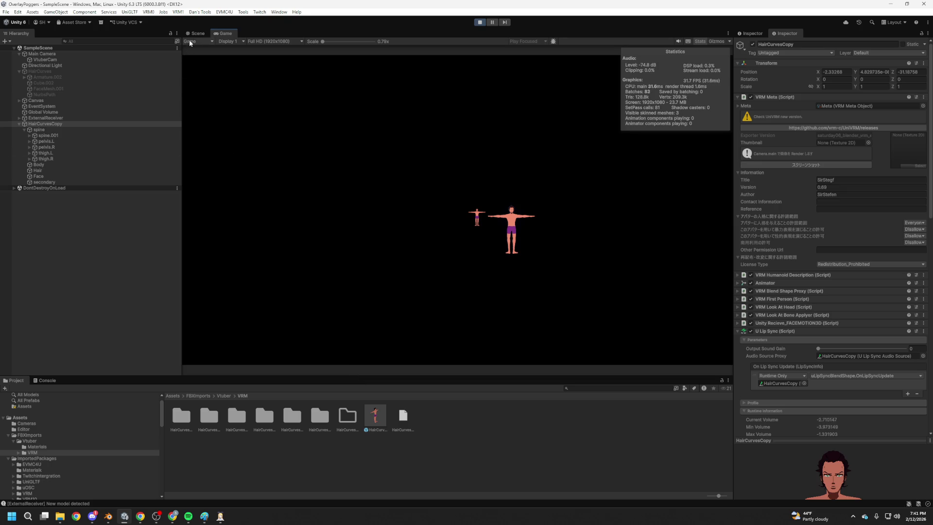
# Frame the HairCurvesCopy avatar in the Scene view, then bring the XR Animator window forward.
pyautogui.click(197, 33)
pyautogui.press('f')
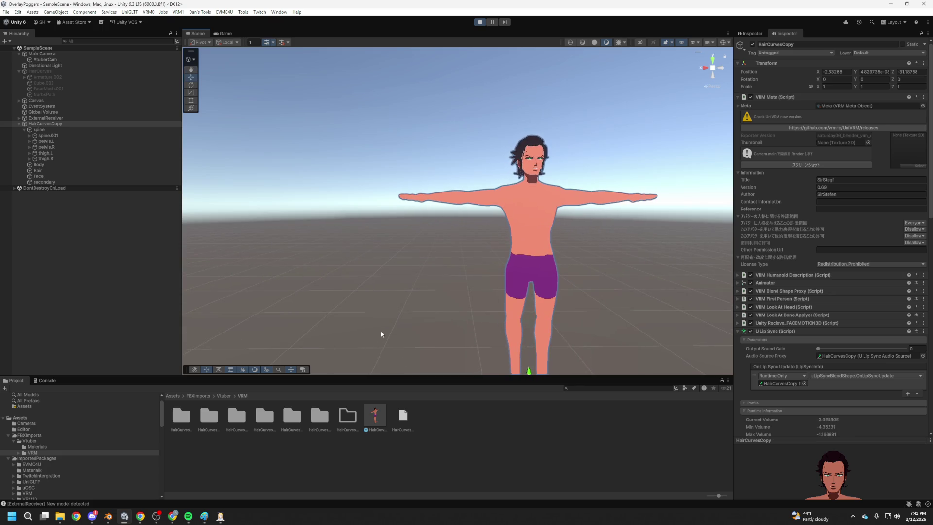
pyautogui.press('f')
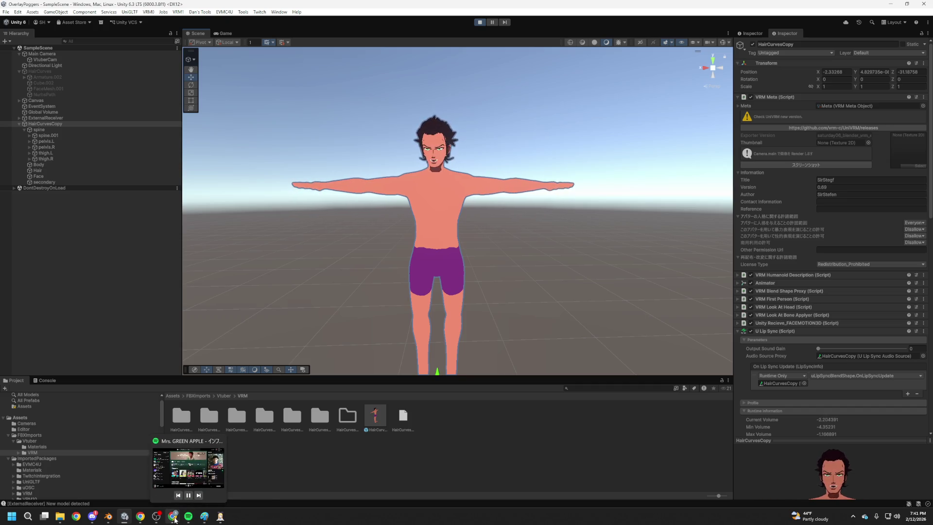
pyautogui.moveTo(179, 514)
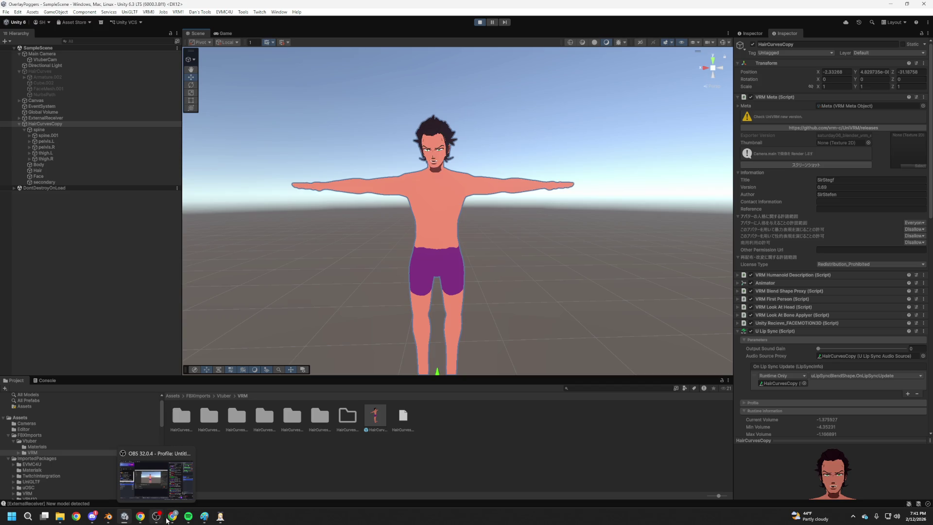
pyautogui.click(243, 482)
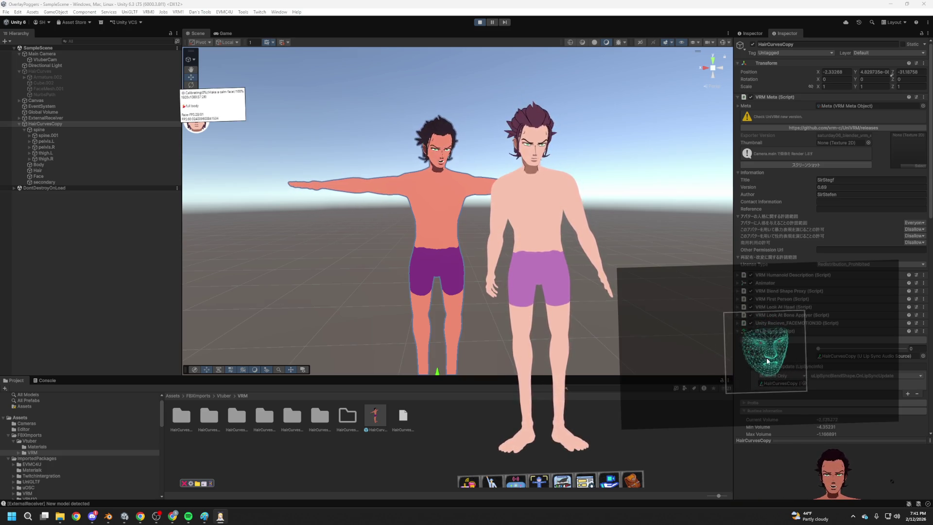
# In XR Animator's VMC sender parameters, turn VMC-protocol ON and Send camera data OFF.
pyautogui.doubleClick(539, 483)
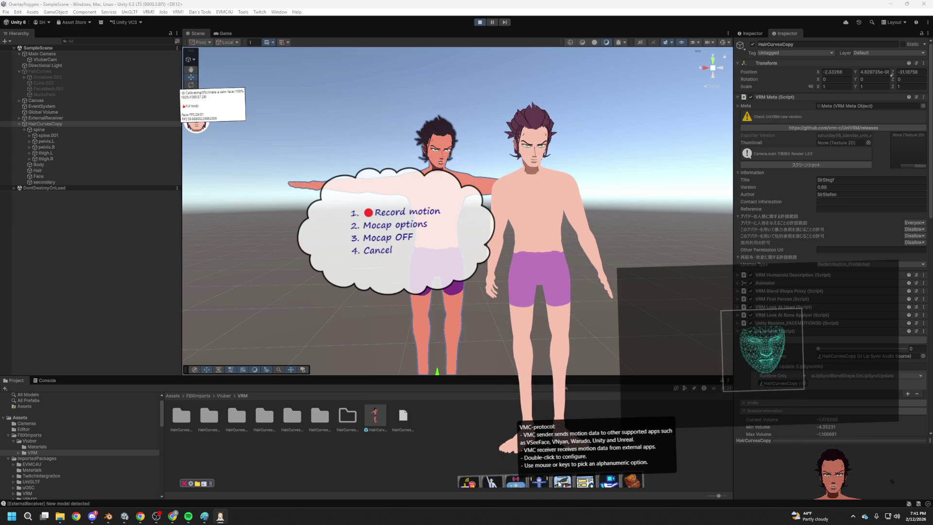
pyautogui.click(395, 225)
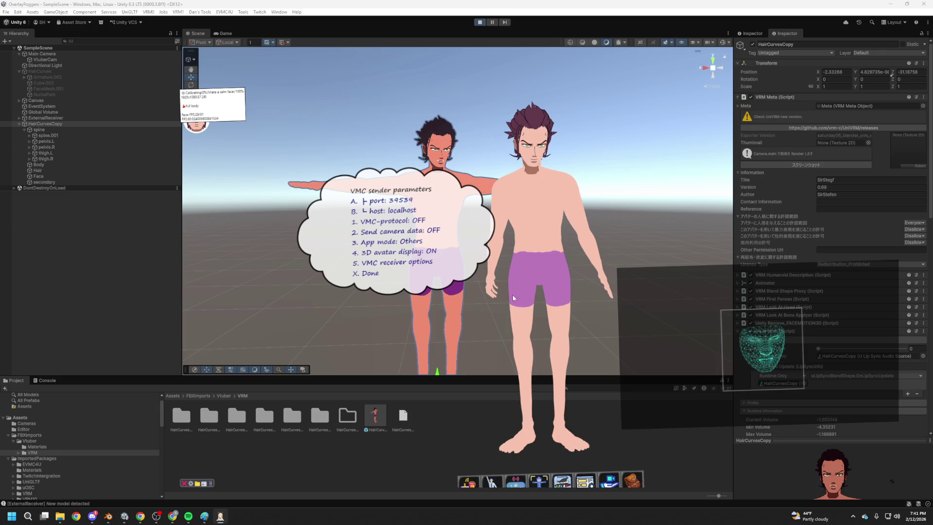
pyautogui.click(405, 222)
pyautogui.click(406, 226)
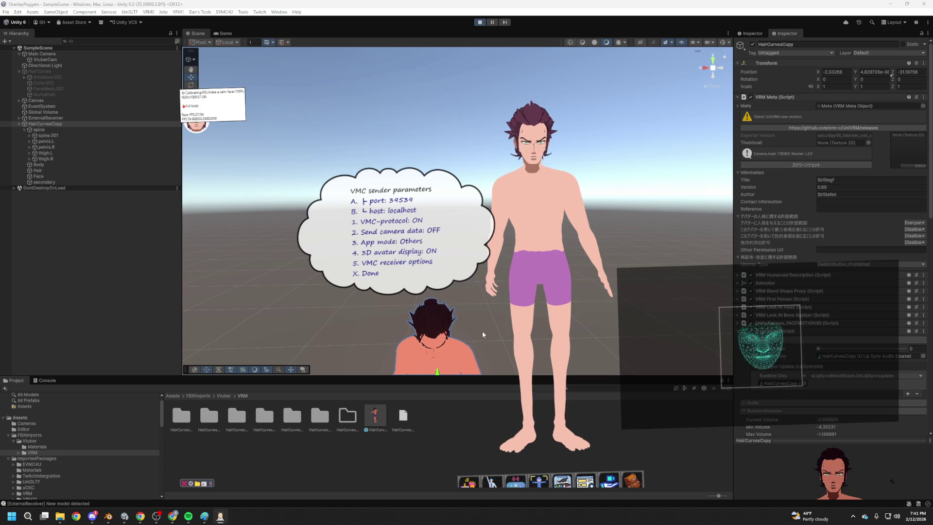
# Check the Game view, then orbit the Scene view down toward the avatar's legs.
pyautogui.click(225, 33)
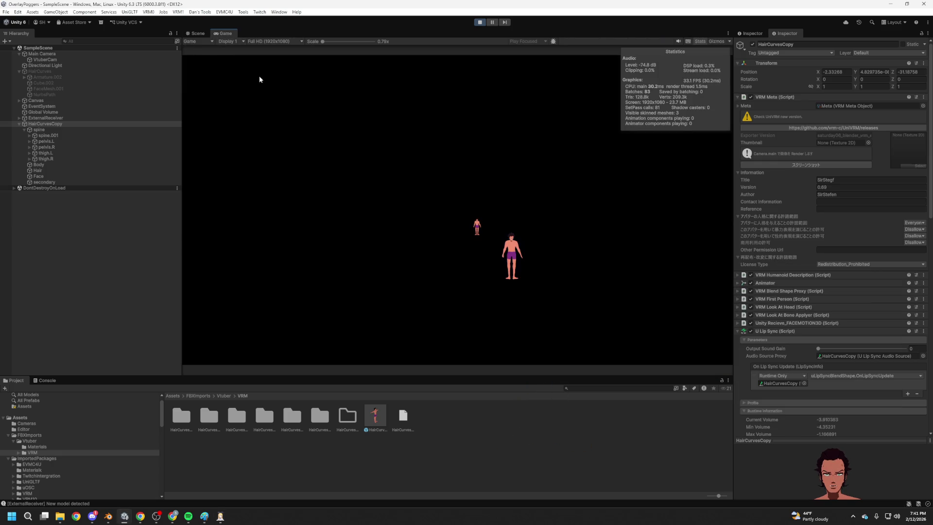
pyautogui.click(196, 33)
pyautogui.moveTo(413, 268)
pyautogui.mouseDown()
pyautogui.moveTo(452, 317)
pyautogui.moveTo(528, 324)
pyautogui.moveTo(453, 195)
pyautogui.moveTo(455, 179)
pyautogui.moveTo(557, 223)
pyautogui.moveTo(656, 229)
pyautogui.moveTo(530, 223)
pyautogui.mouseUp()
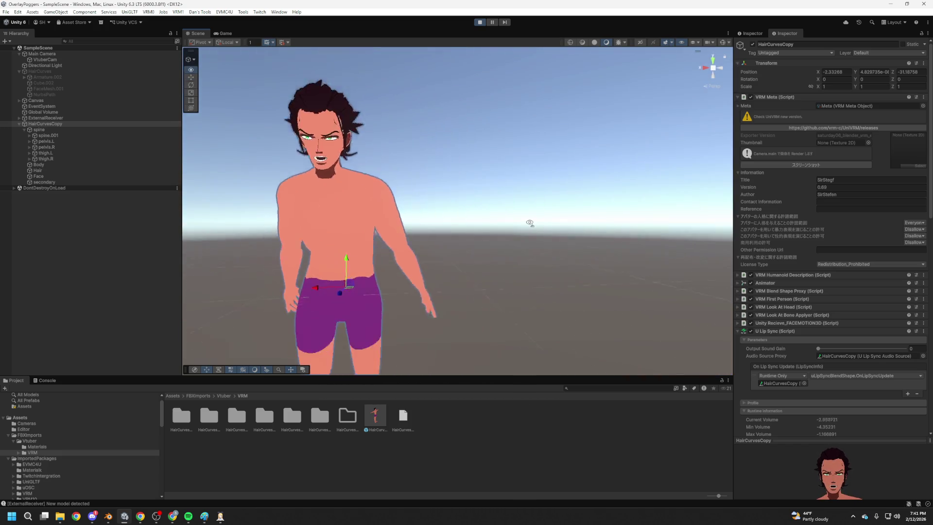
# Select HairCurvesCopy and collapse its U Lip Sync and U Lip Sync Blend Shape components.
pyautogui.scroll(-5, 525, 222)
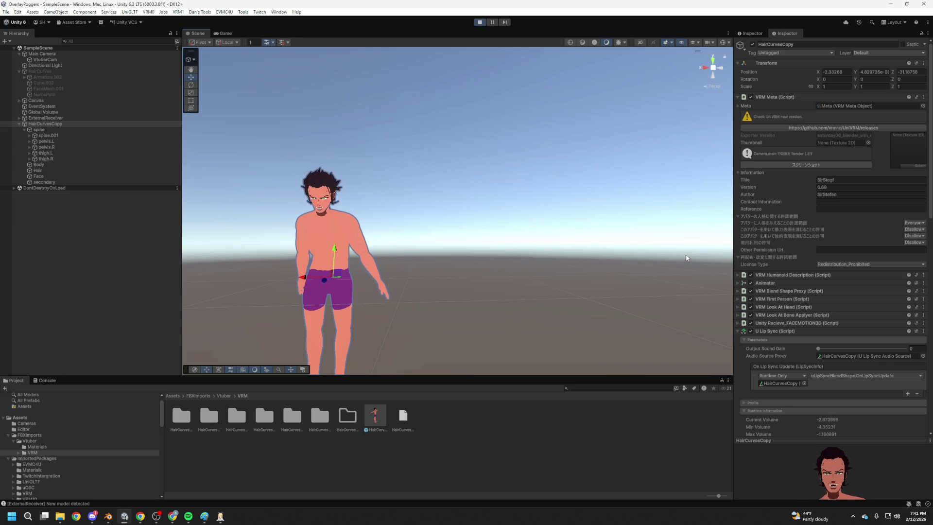
pyautogui.click(50, 182)
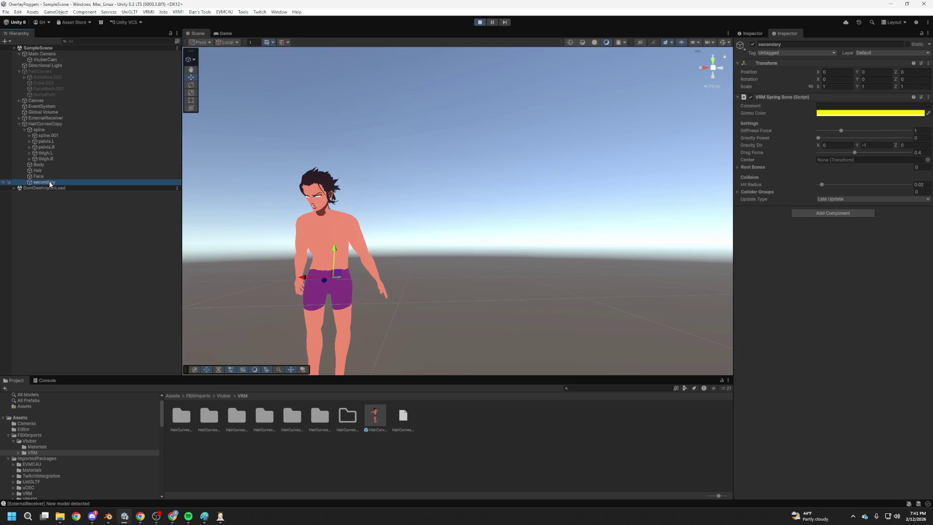
pyautogui.click(45, 124)
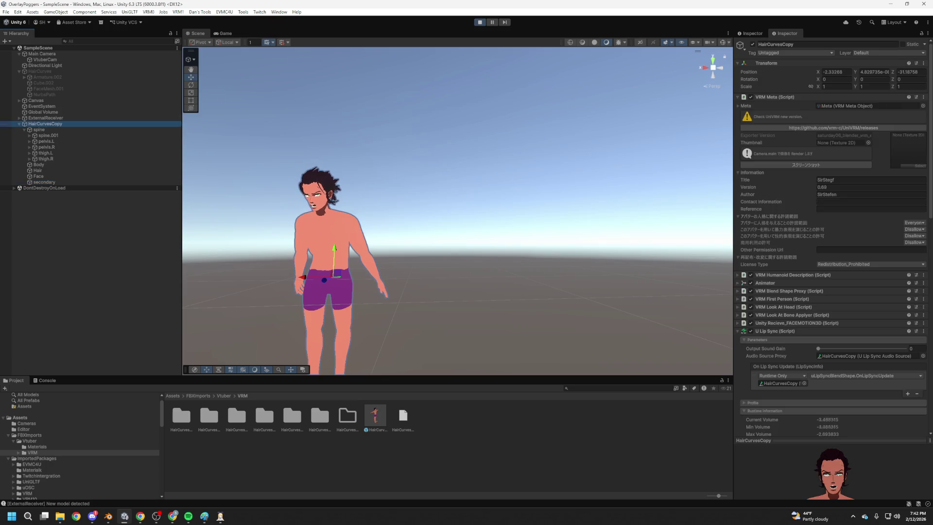
pyautogui.click(793, 331)
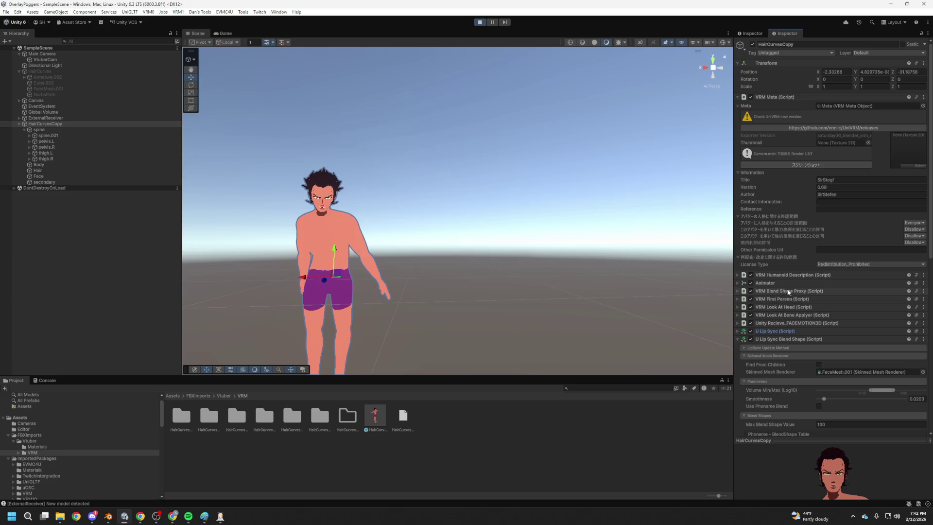
pyautogui.click(806, 339)
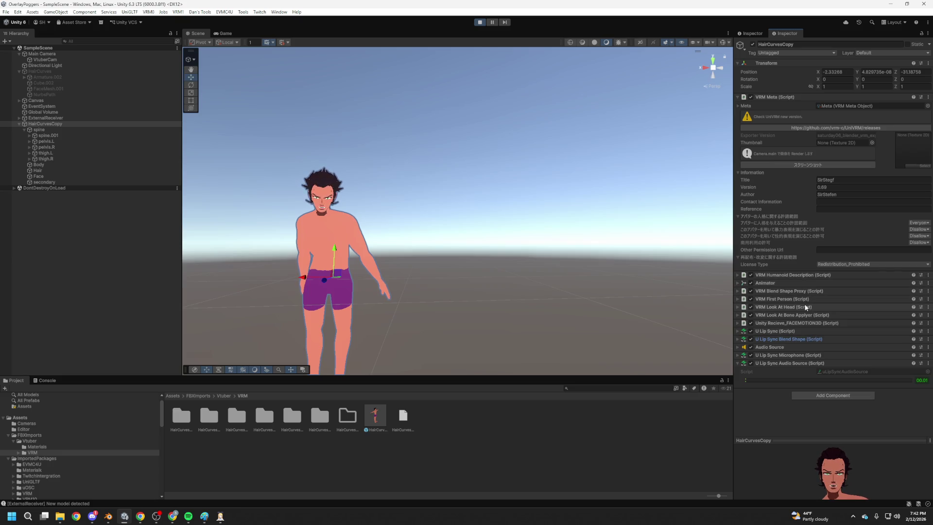
# On ExternalReceiver, turn Bone Position Synchronize on, then back off.
pyautogui.click(62, 118)
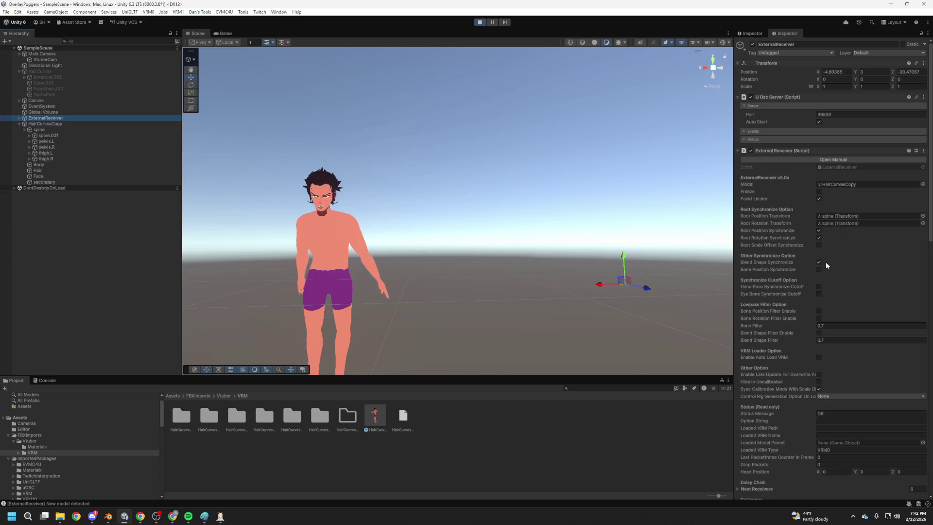
pyautogui.click(820, 270)
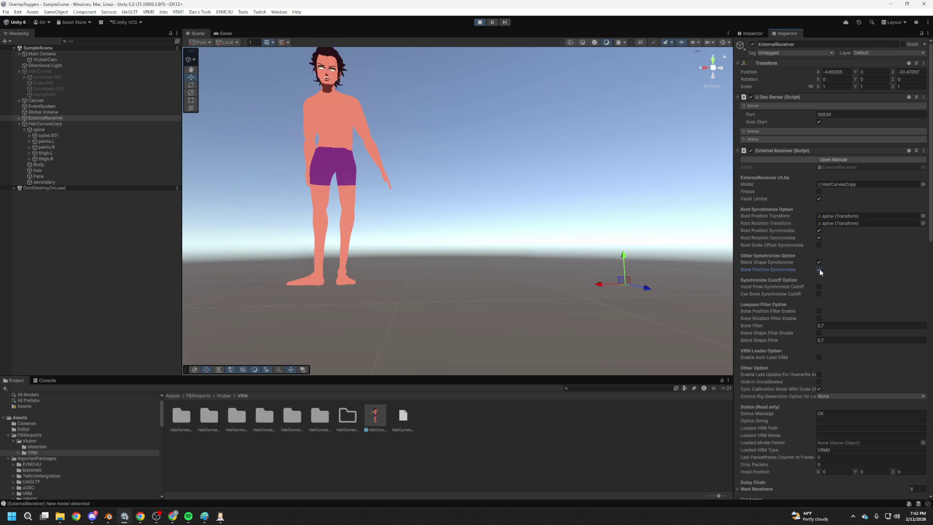
pyautogui.click(820, 270)
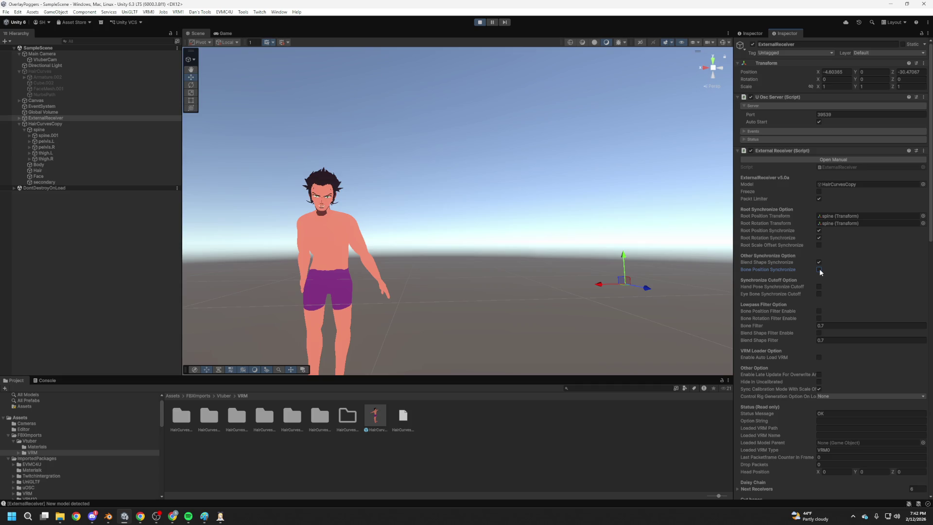
# Scroll through the ExternalReceiver's Cut bones options, then switch over to Blender.
pyautogui.scroll(-5, 843, 302)
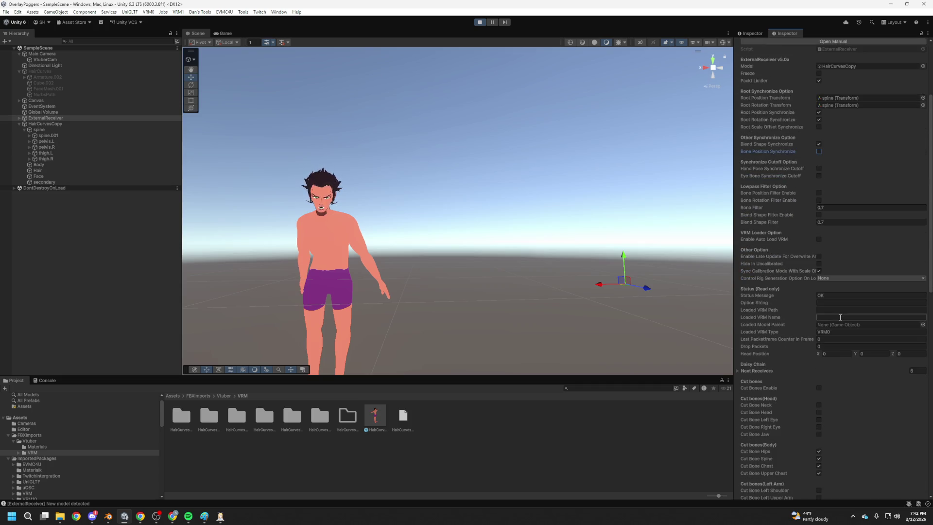
pyautogui.scroll(-5, 839, 378)
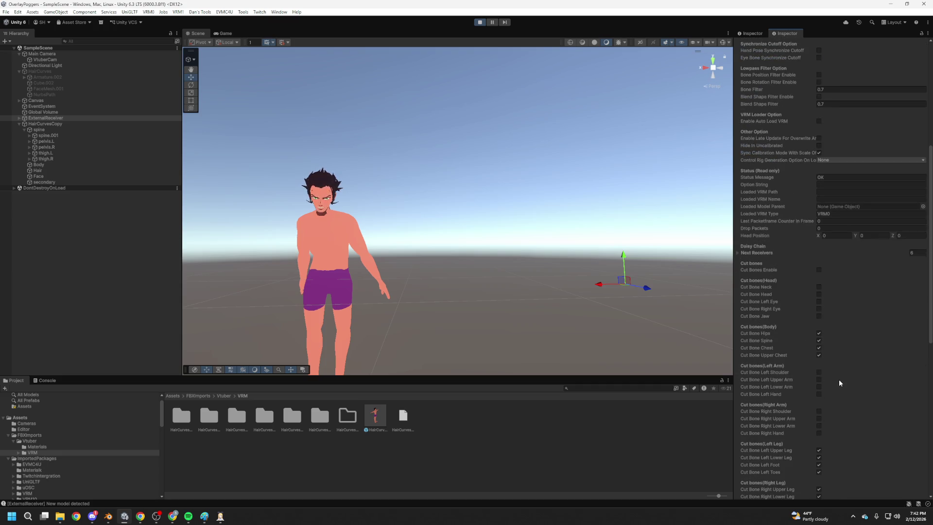
pyautogui.scroll(-15, 839, 379)
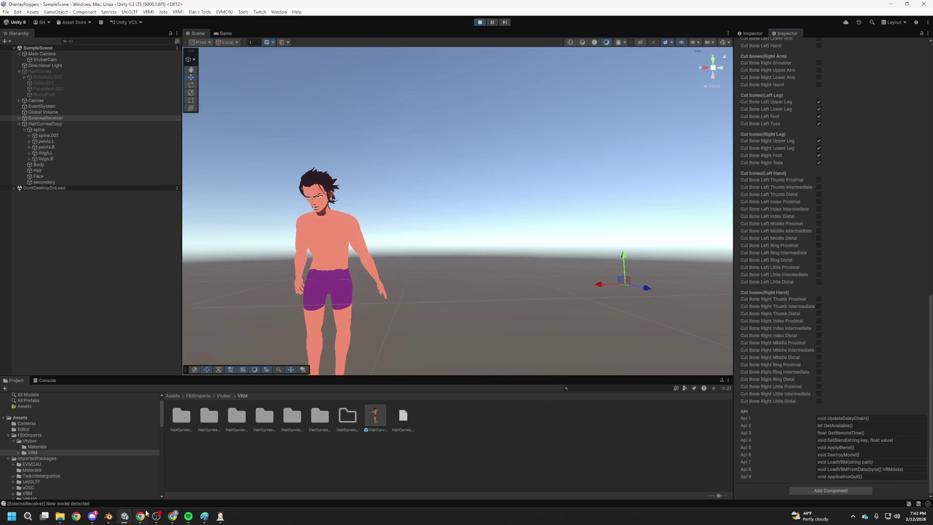
pyautogui.click(108, 517)
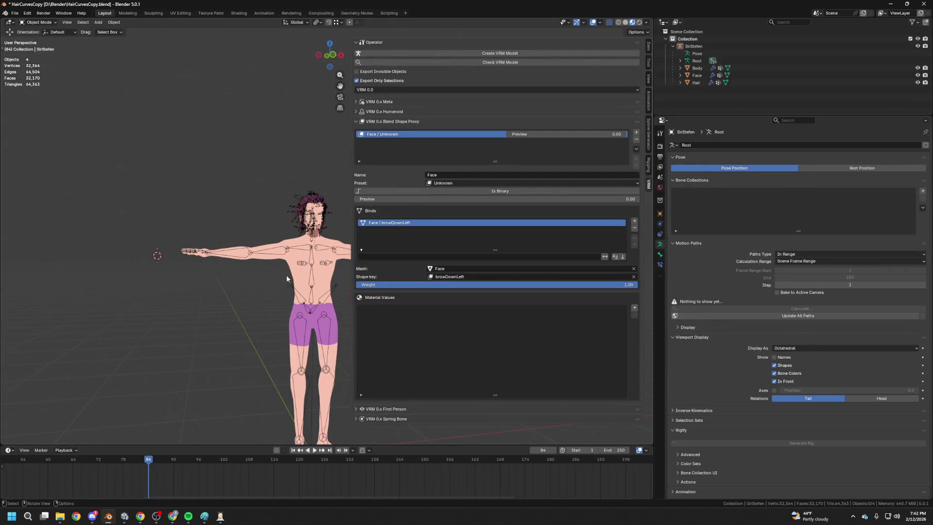
# Select the armature and Body mesh, view the avatar from above and side, then return to Unity.
pyautogui.click(307, 303)
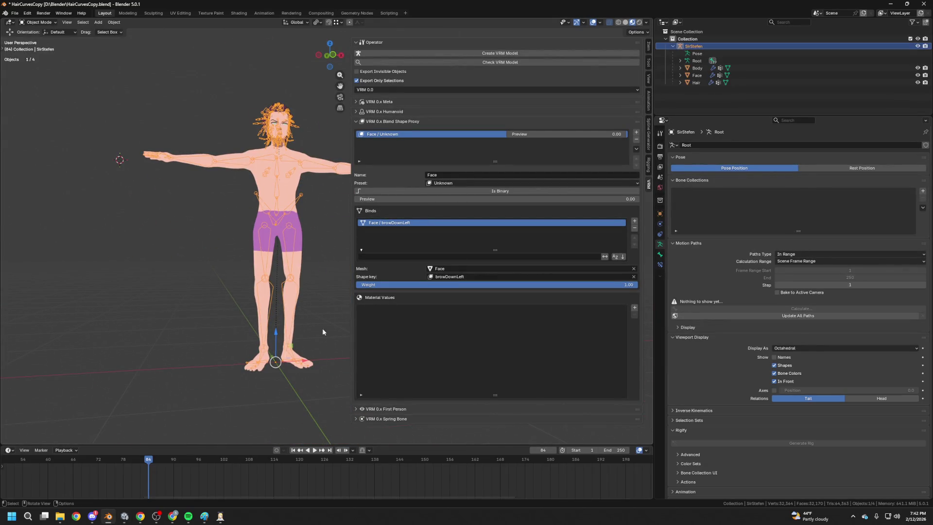
pyautogui.moveTo(315, 242); pyautogui.dragTo(292, 162)
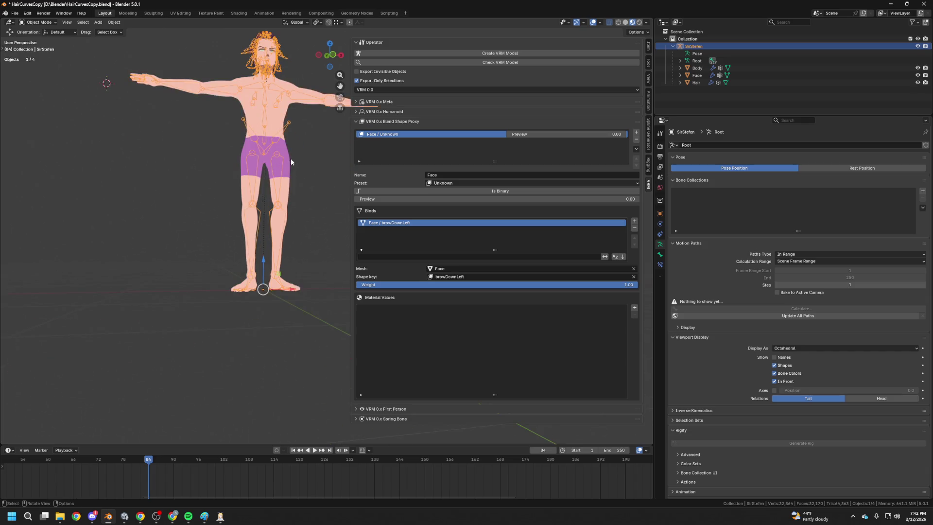
pyautogui.click(284, 189)
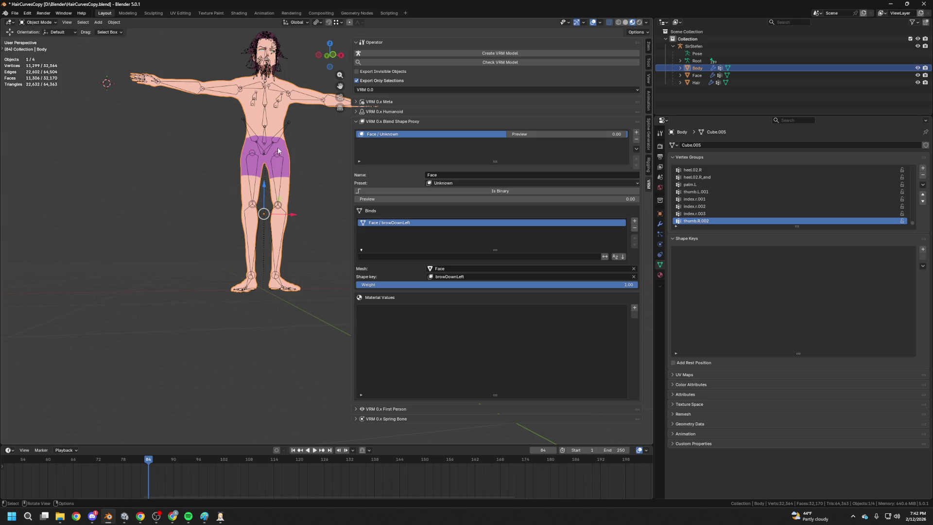
pyautogui.click(275, 62)
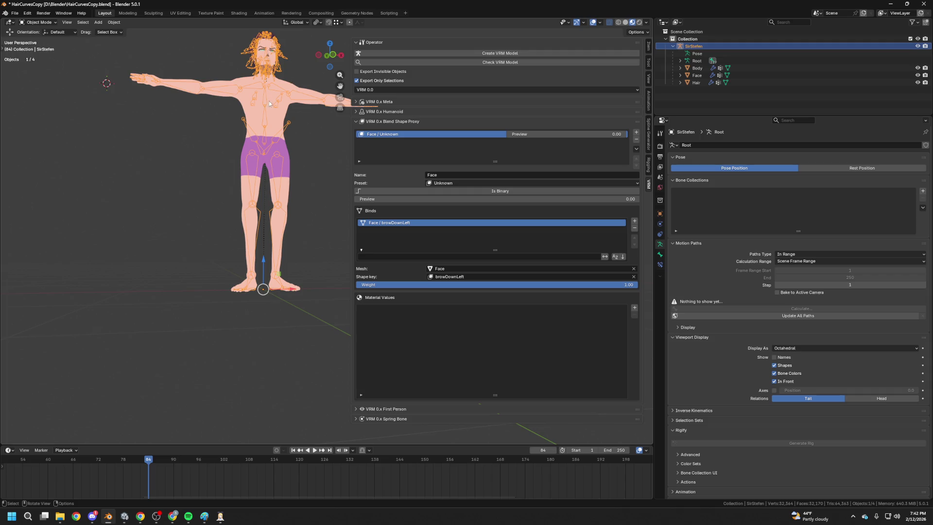
pyautogui.moveTo(276, 59); pyautogui.dragTo(297, 207)
pyautogui.moveTo(258, 168)
pyautogui.mouseDown()
pyautogui.moveTo(286, 144)
pyautogui.moveTo(124, 130)
pyautogui.moveTo(167, 191)
pyautogui.mouseUp()
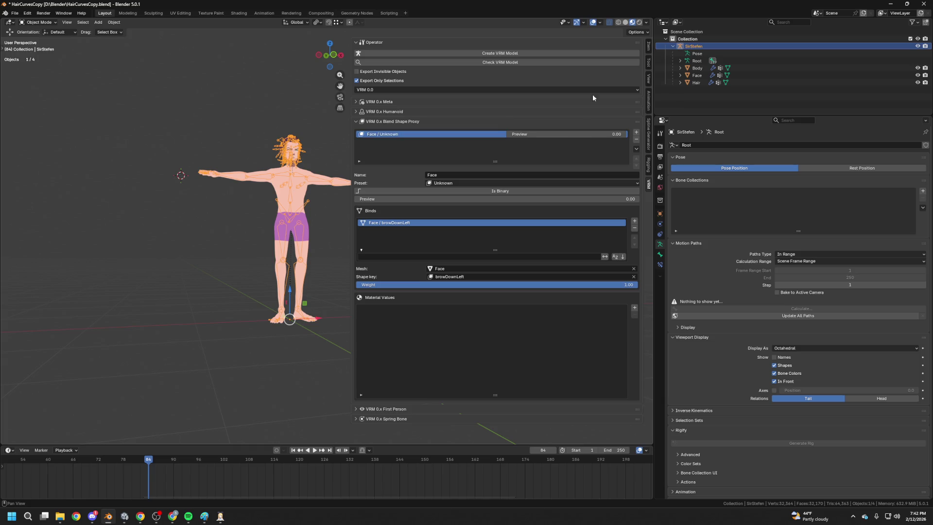
pyautogui.hotkey('alt', 'Tab')
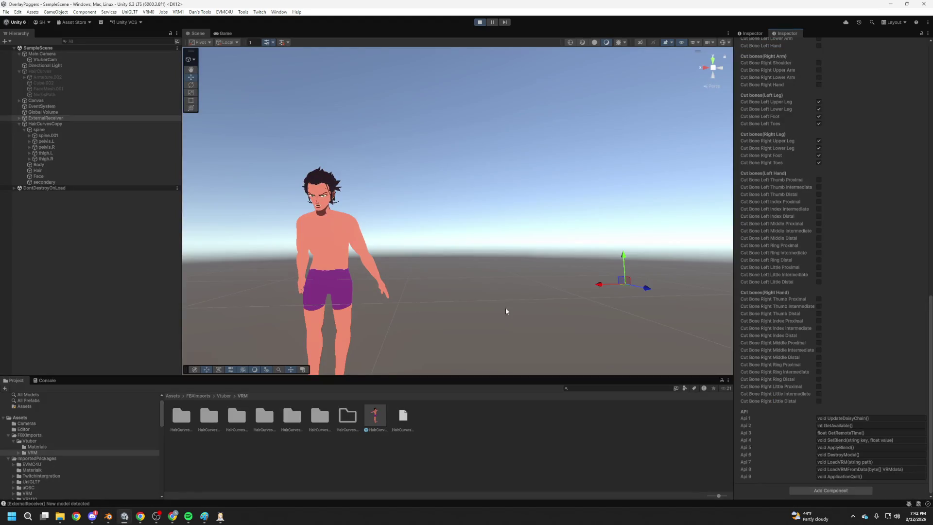
# Enable Bone Position Synchronize on the ExternalReceiver.
pyautogui.scroll(10, 801, 324)
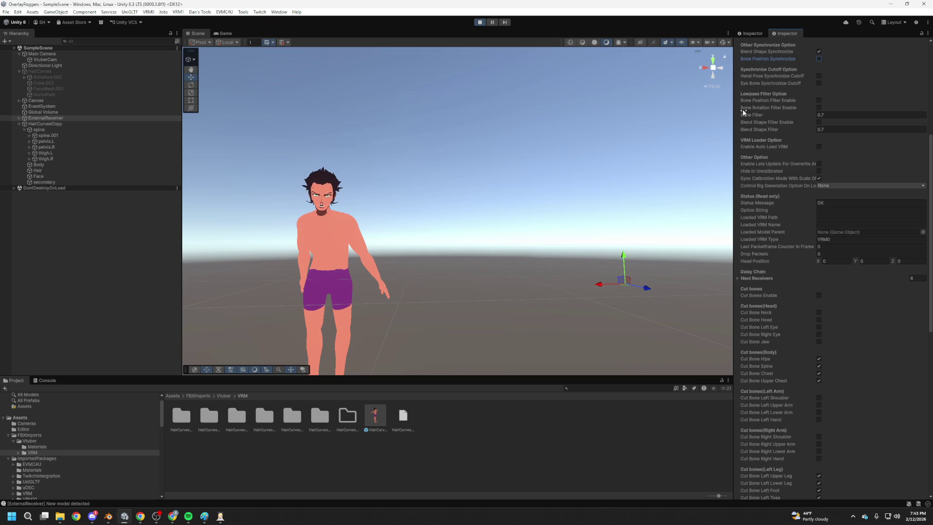
pyautogui.scroll(3, 784, 120)
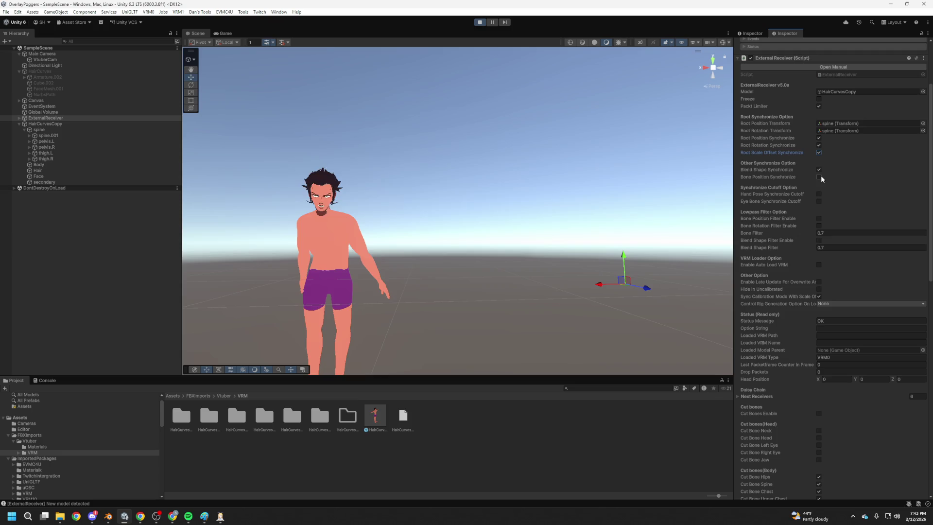
pyautogui.click(821, 175)
pyautogui.click(820, 177)
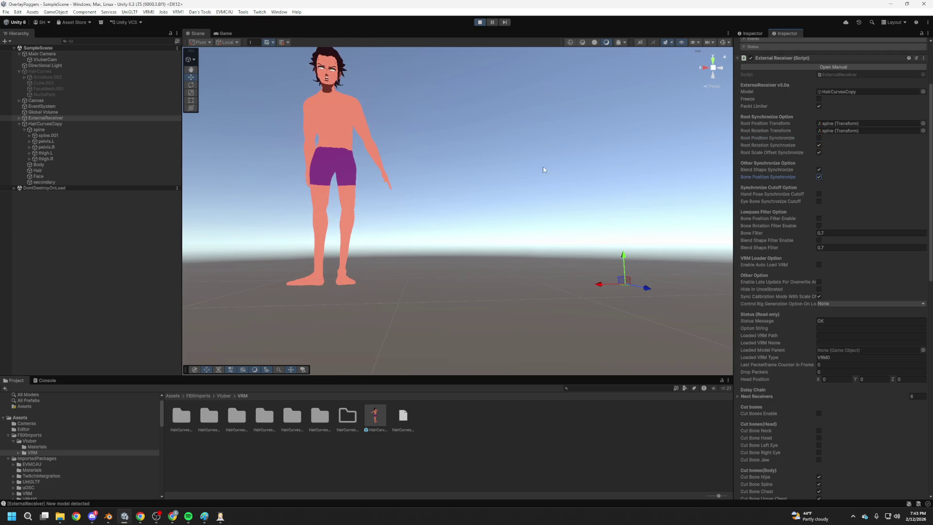
# Orbit closer to the posed avatar and select HairCurvesCopy in the Hierarchy.
pyautogui.moveTo(525, 173)
pyautogui.mouseDown()
pyautogui.moveTo(535, 181)
pyautogui.moveTo(573, 171)
pyautogui.moveTo(567, 191)
pyautogui.moveTo(567, 141)
pyautogui.moveTo(549, 200)
pyautogui.mouseUp()
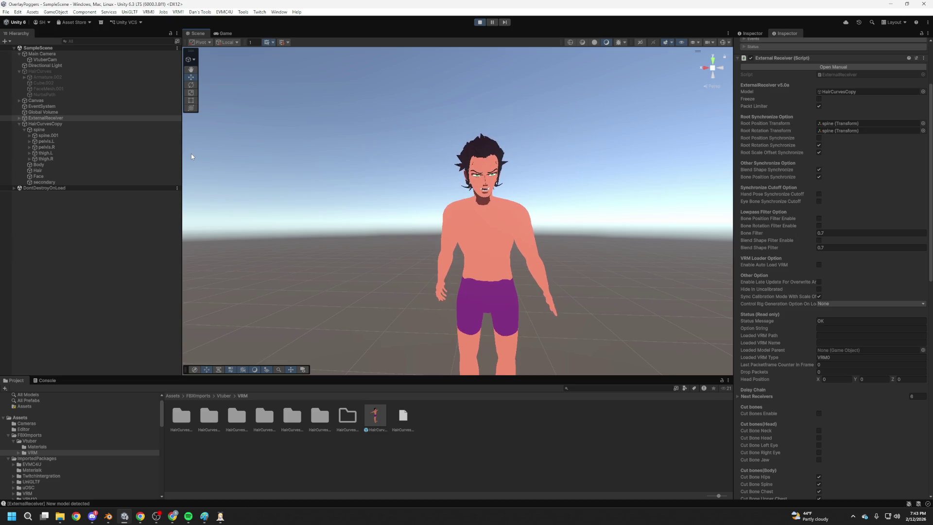
pyautogui.click(56, 182)
pyautogui.click(50, 123)
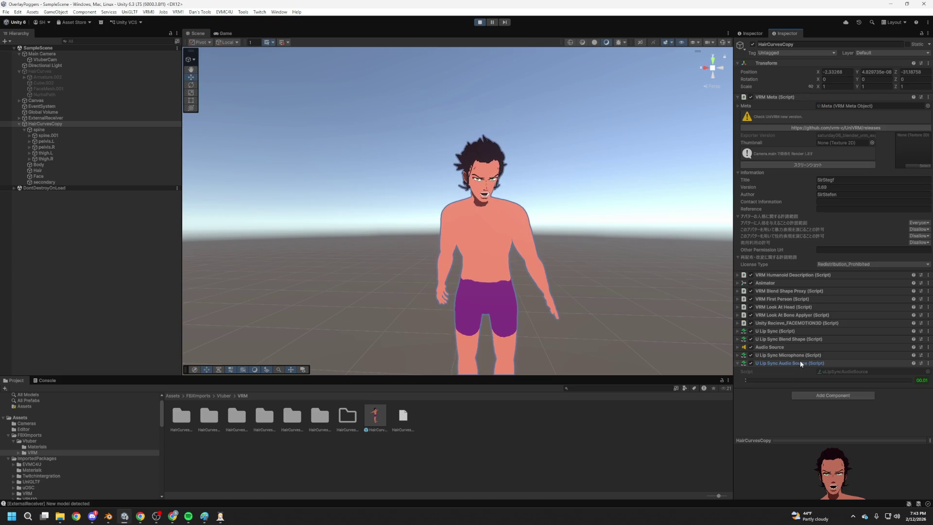
# Review U Lip Sync Microphone, Audio Source and U Lip Sync Blend Shape settings, then stop Play mode.
pyautogui.click(817, 355)
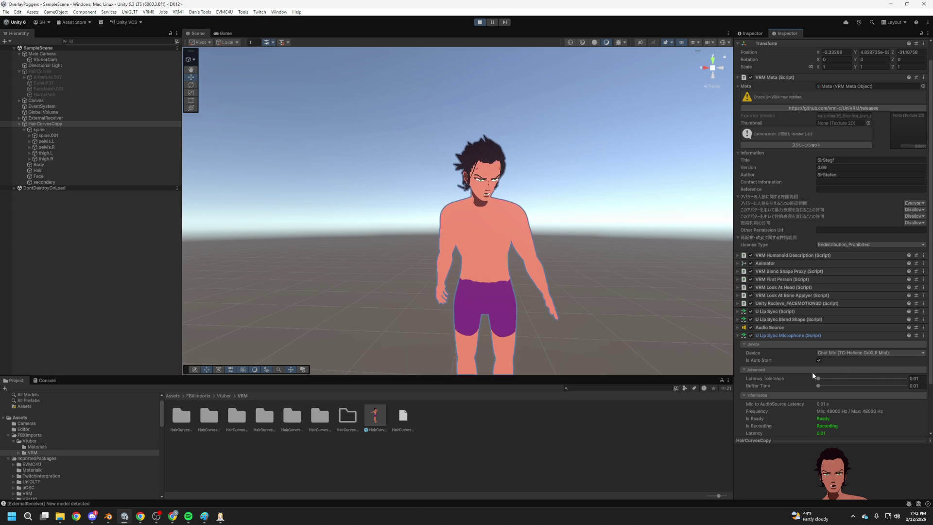
pyautogui.scroll(-3, 853, 377)
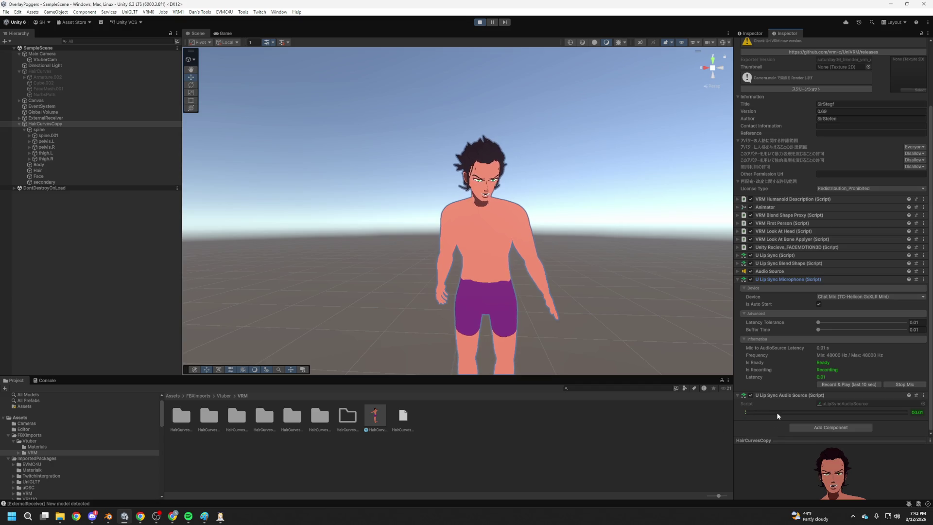
pyautogui.click(782, 271)
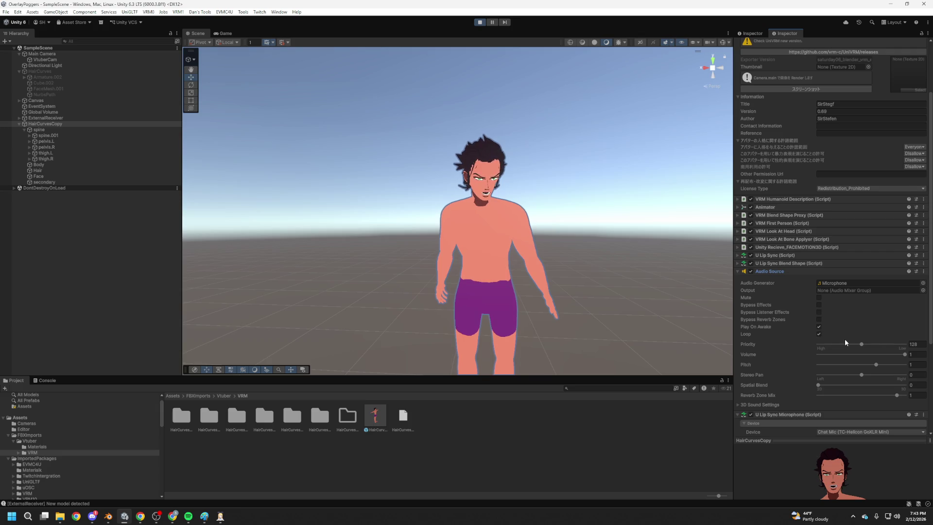
pyautogui.scroll(-3, 845, 340)
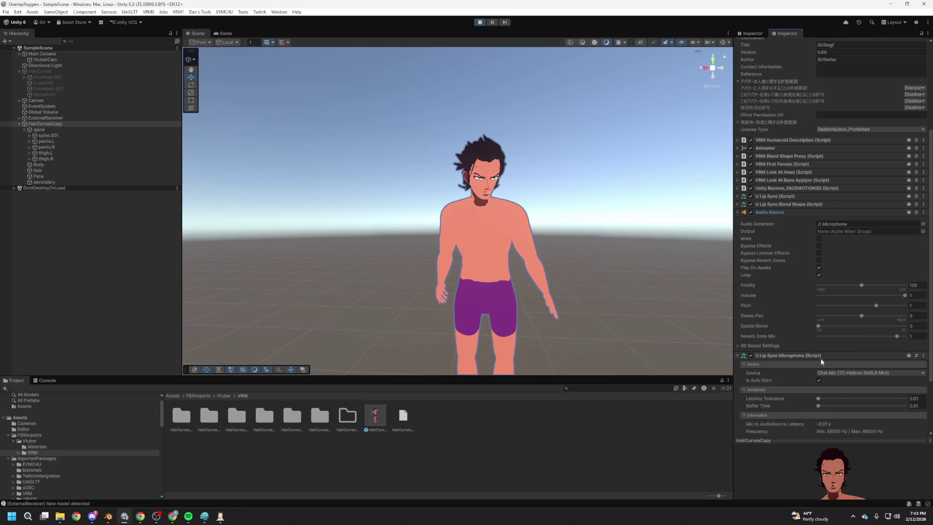
pyautogui.click(784, 212)
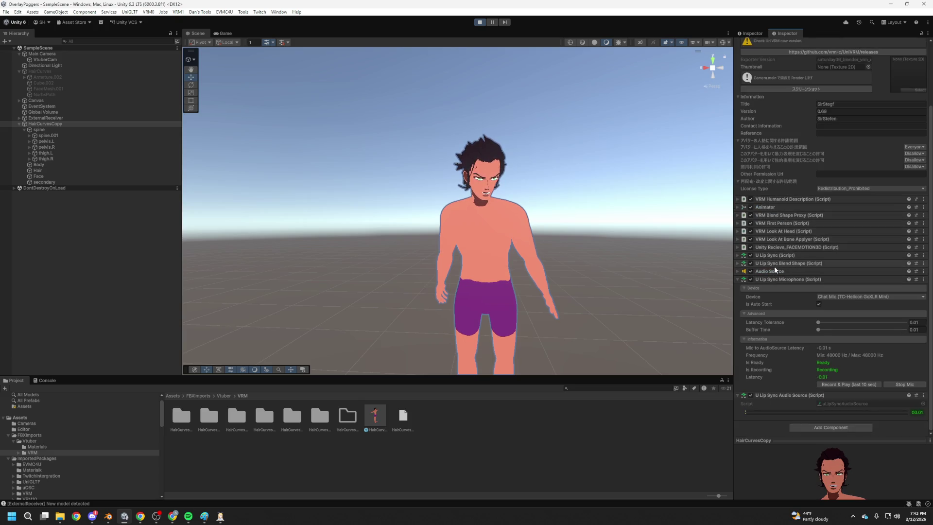
pyautogui.click(777, 263)
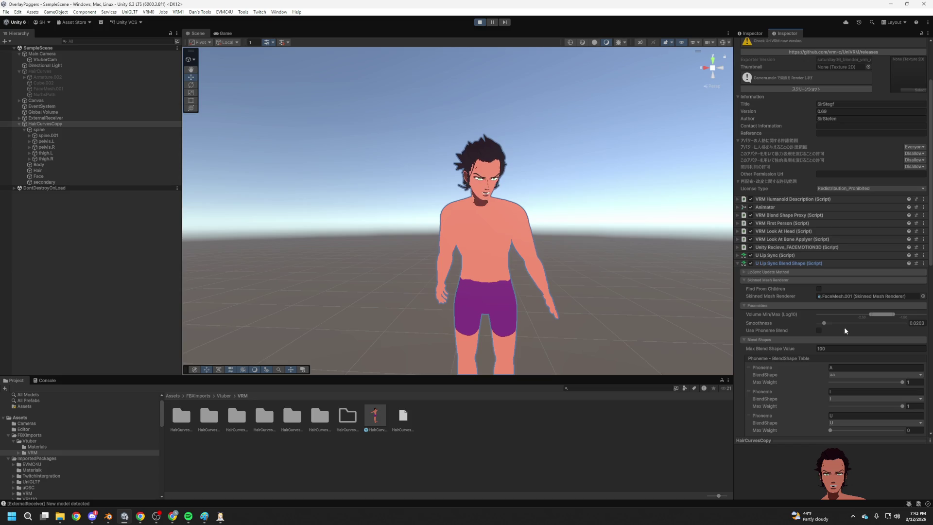
pyautogui.click(480, 24)
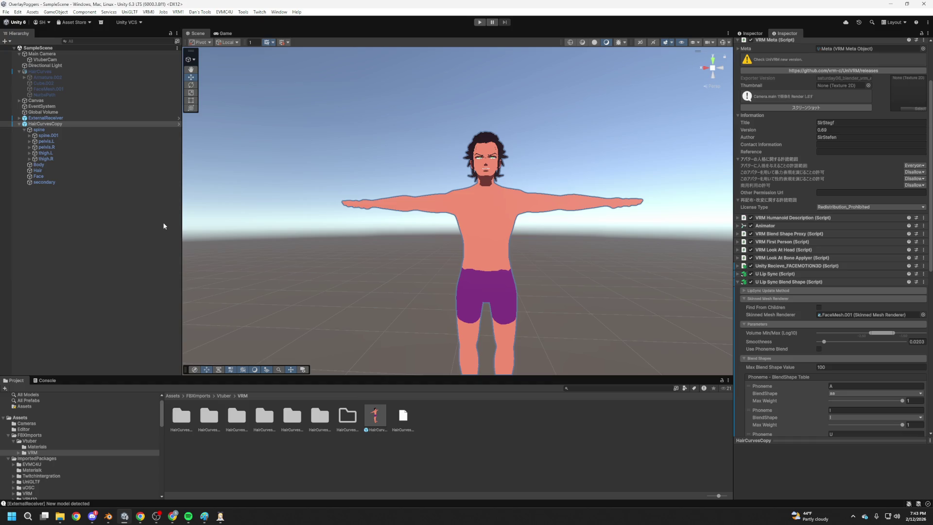
# Assign Face to U Lip Sync Blend Shape's Skinned Mesh Renderer and save the scene.
pyautogui.moveTo(39, 176)
pyautogui.mouseDown()
pyautogui.moveTo(437, 253)
pyautogui.moveTo(893, 319)
pyautogui.mouseUp()
pyautogui.scroll(-10, 875, 321)
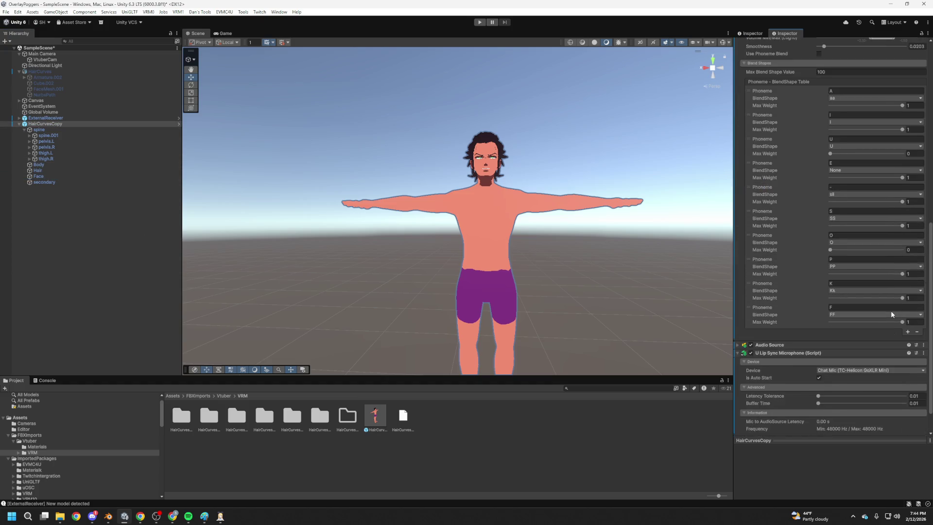
pyautogui.scroll(-2, 891, 314)
pyautogui.hotkey('ctrl', 's')
# Collapse the blend shape and microphone panels, expand U Lip Sync, and enter Play mode.
pyautogui.scroll(10, 854, 262)
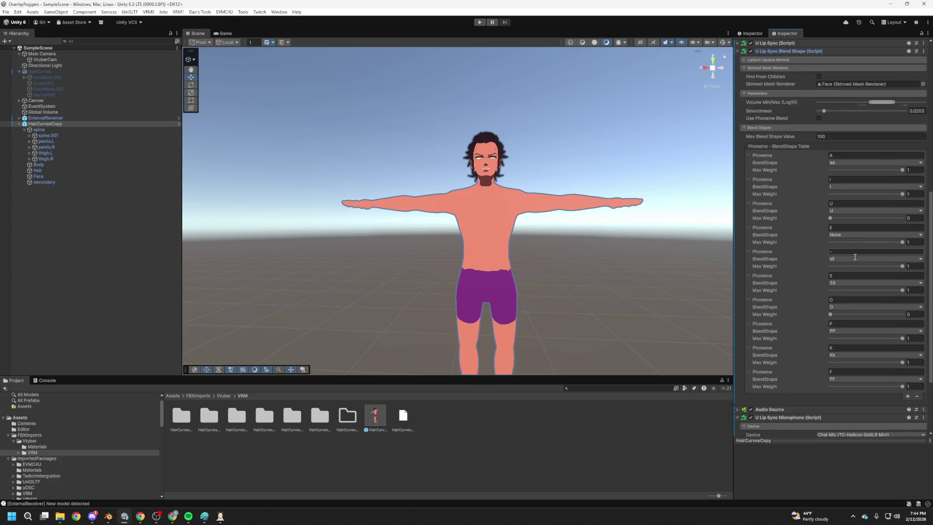
pyautogui.click(783, 169)
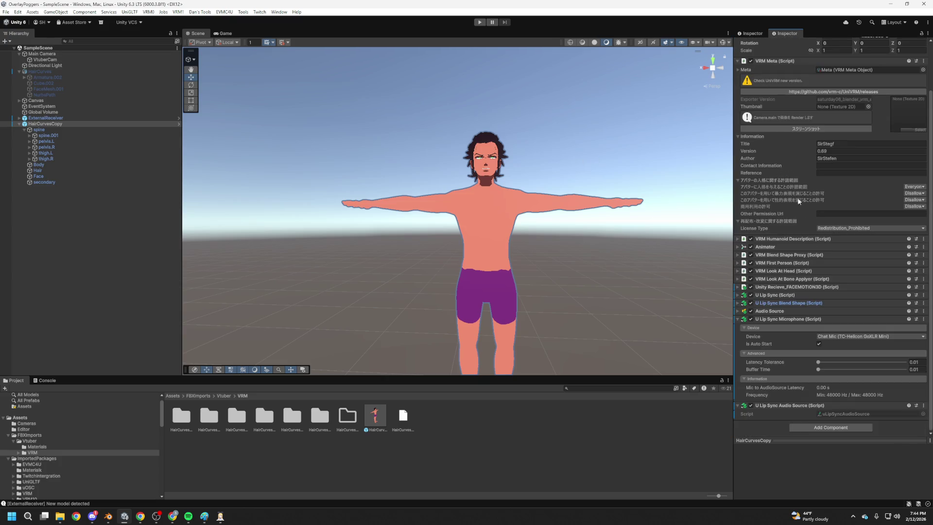
pyautogui.click(776, 295)
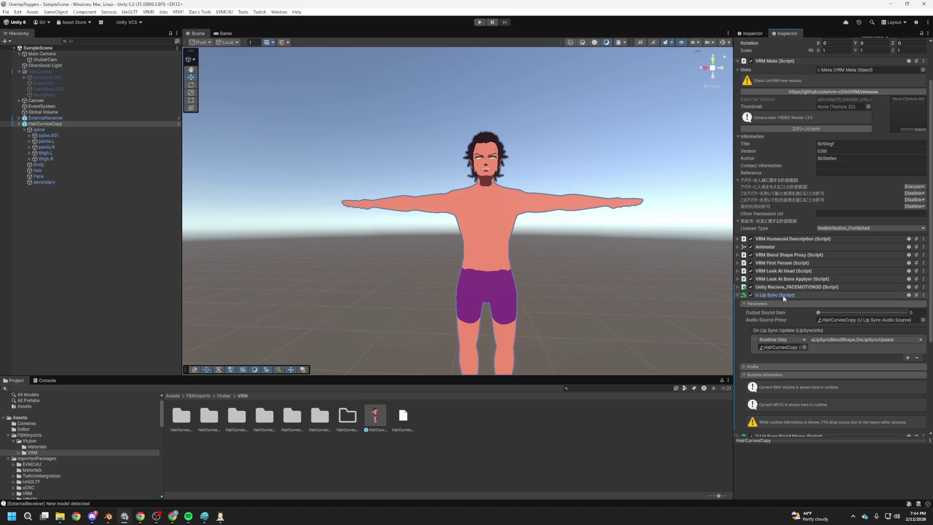
pyautogui.scroll(-2, 765, 333)
pyautogui.scroll(-1, 765, 331)
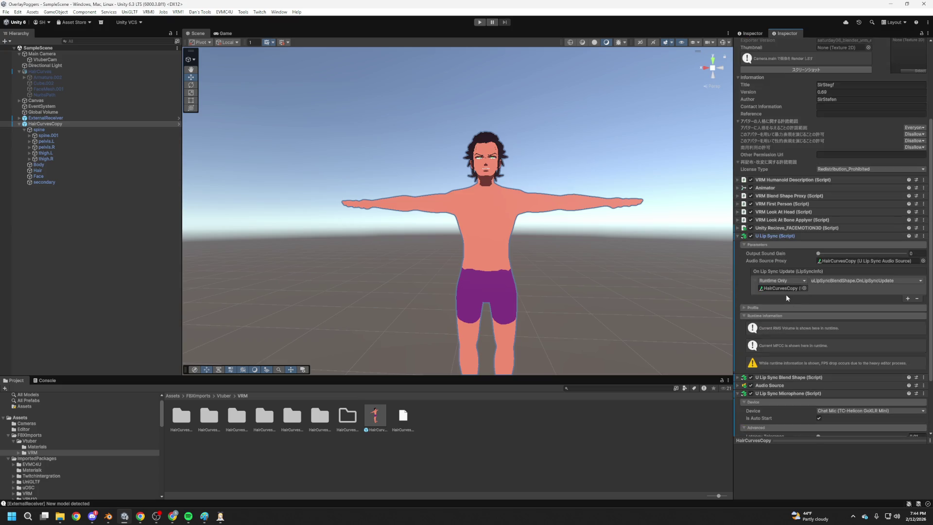
pyautogui.scroll(-4, 796, 306)
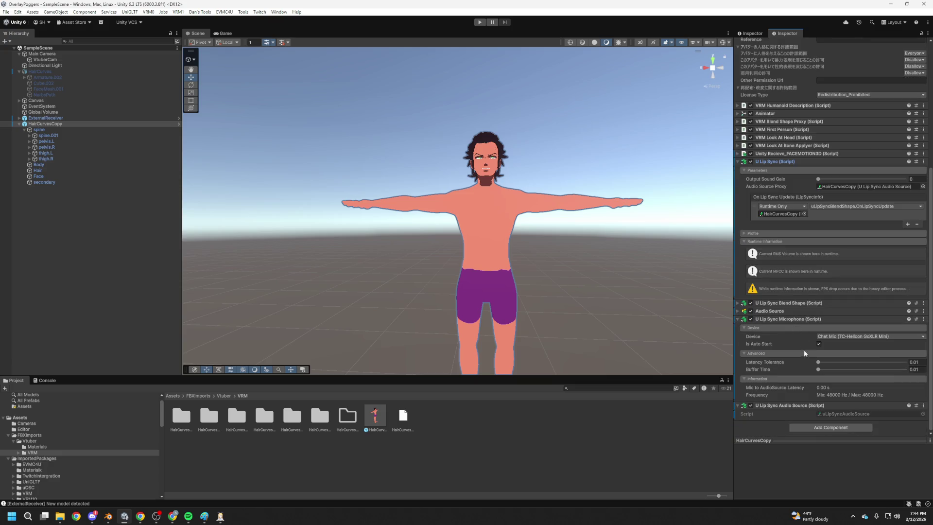
pyautogui.click(806, 319)
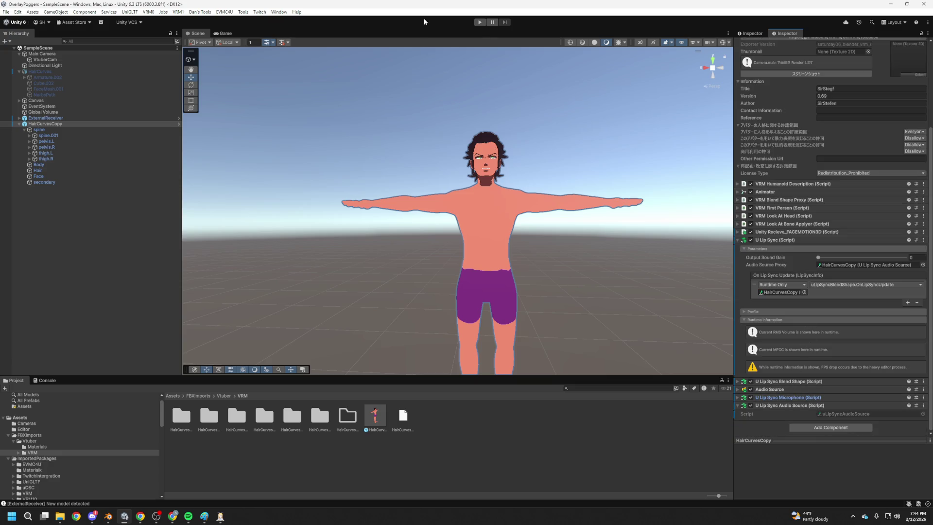
pyautogui.click(481, 22)
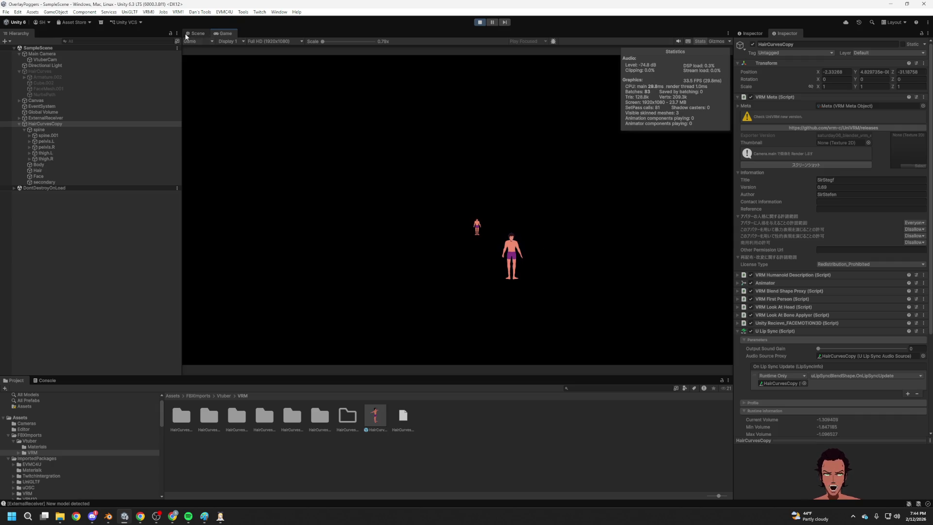
# Fly and orbit the Scene camera around the avatar's head, then bring XR Animator forward.
pyautogui.click(196, 33)
pyautogui.press('w')
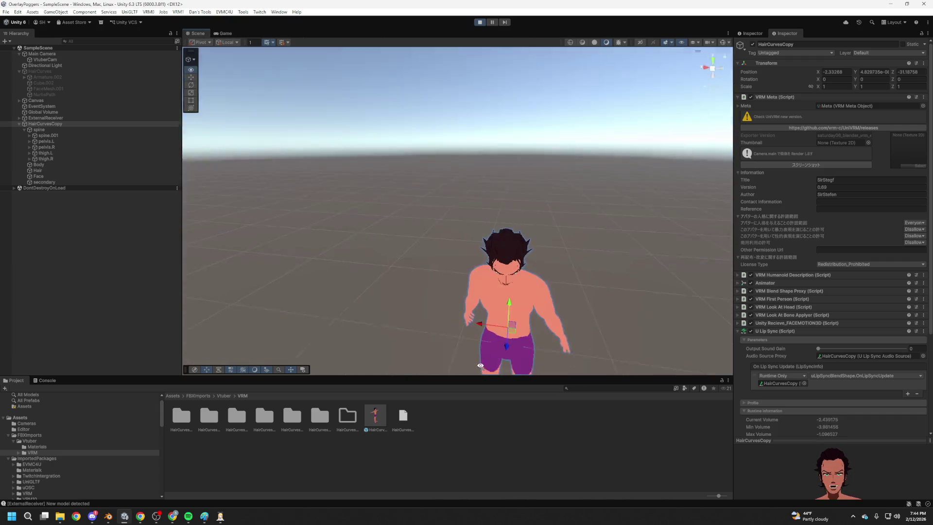
pyautogui.moveTo(477, 381)
pyautogui.mouseDown()
pyautogui.moveTo(505, 228)
pyautogui.moveTo(557, 329)
pyautogui.moveTo(554, 343)
pyautogui.moveTo(546, 259)
pyautogui.moveTo(492, 253)
pyautogui.moveTo(484, 209)
pyautogui.mouseUp()
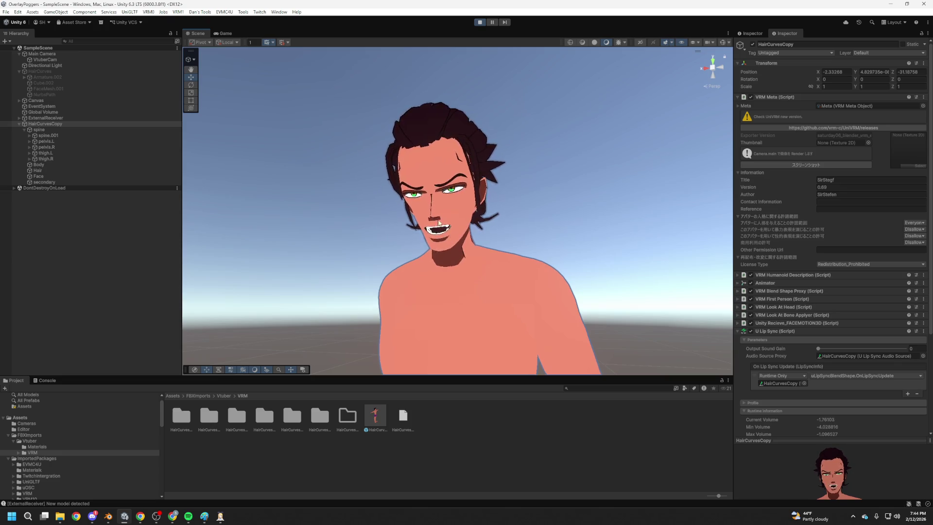
pyautogui.moveTo(448, 225)
pyautogui.mouseDown()
pyautogui.moveTo(489, 246)
pyautogui.moveTo(445, 262)
pyautogui.moveTo(484, 292)
pyautogui.moveTo(485, 282)
pyautogui.moveTo(476, 316)
pyautogui.mouseUp()
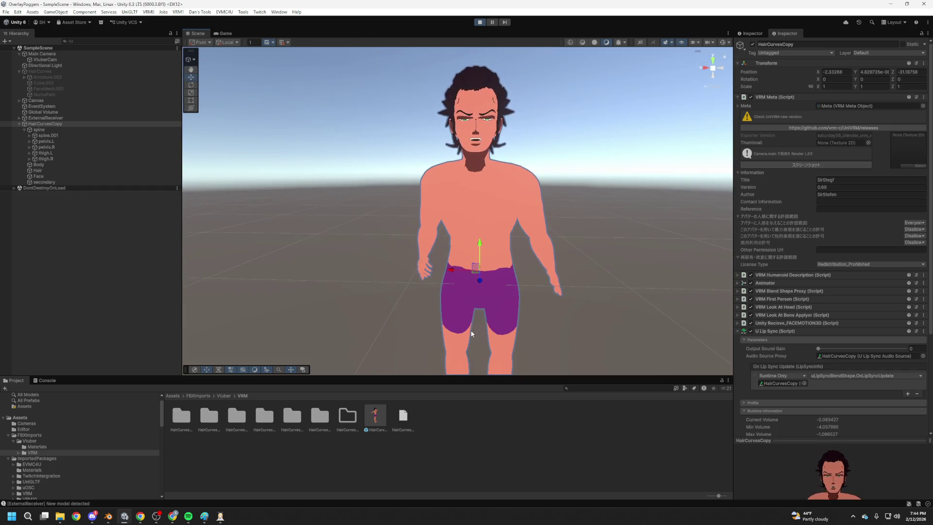
pyautogui.click(220, 516)
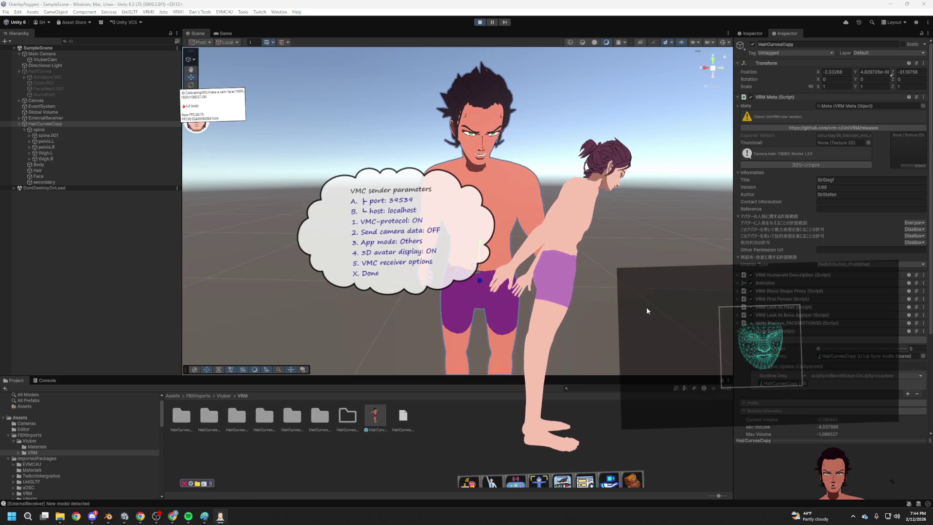
# Open the webcam angle offset settings and switch Tilt adjustment on.
pyautogui.doubleClick(590, 485)
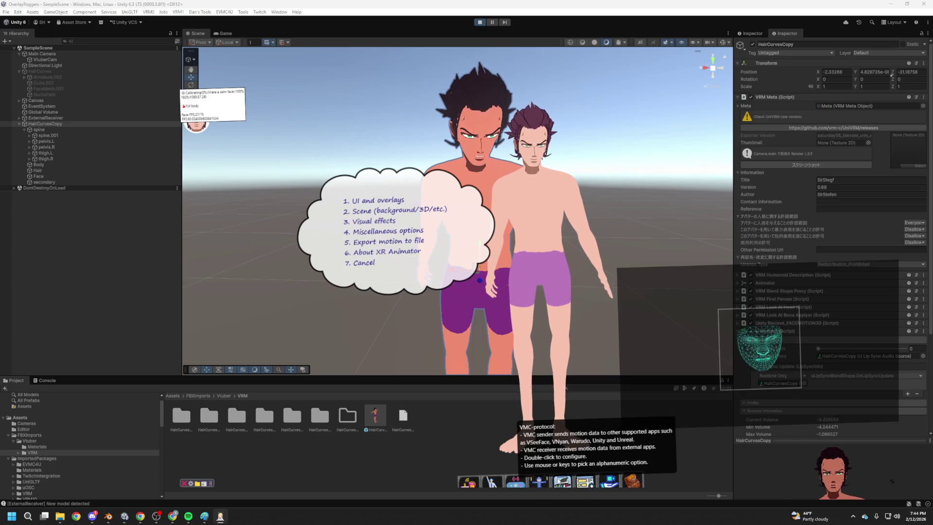
pyautogui.doubleClick(541, 483)
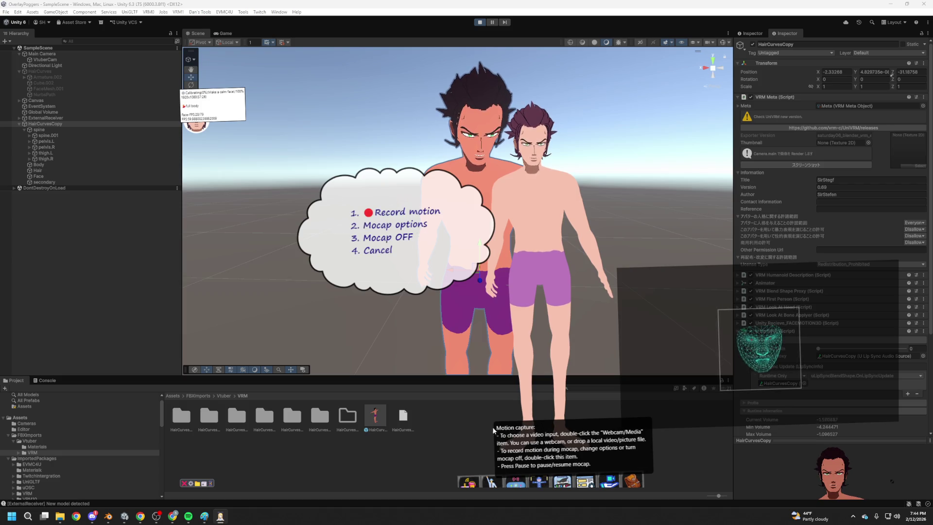
pyautogui.click(389, 216)
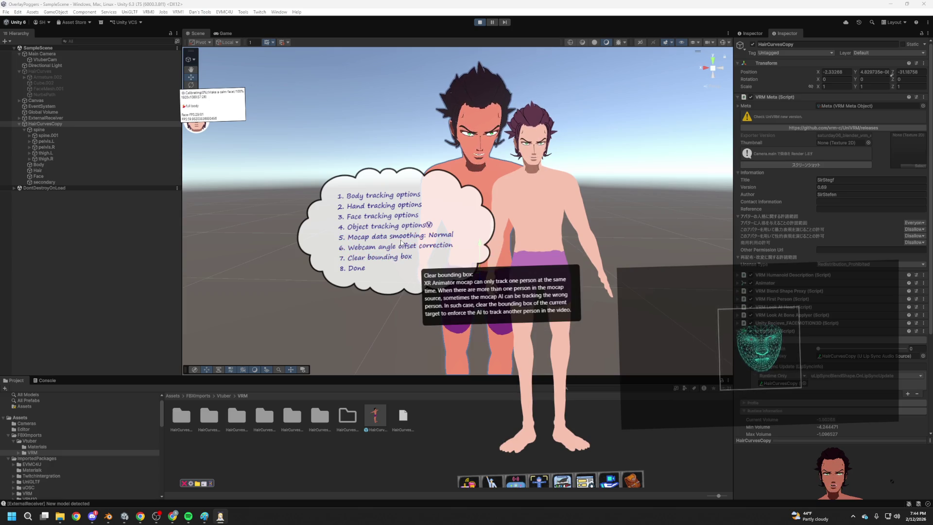
pyautogui.click(401, 245)
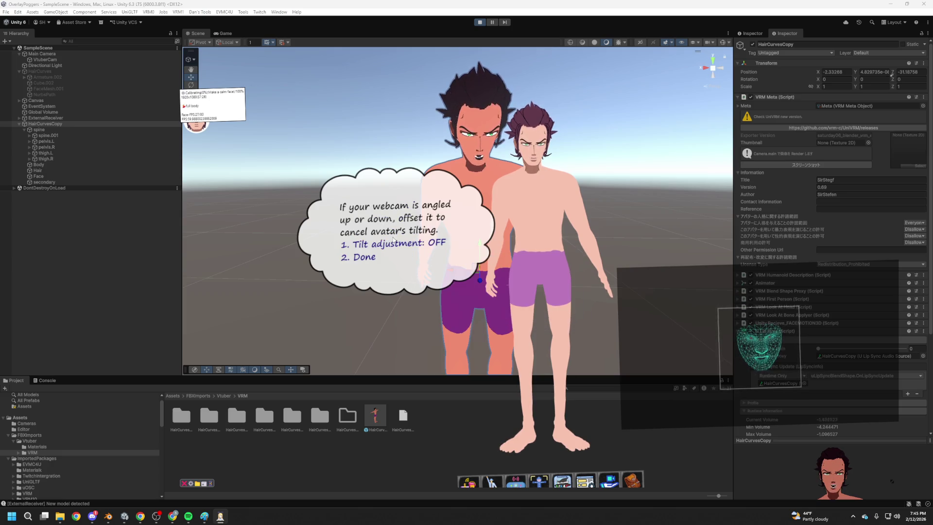
pyautogui.click(401, 246)
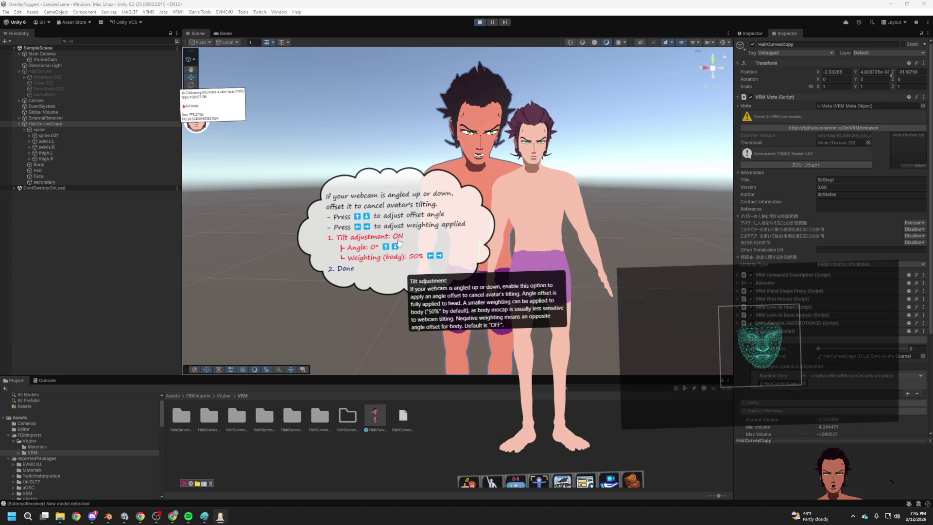
pyautogui.moveTo(439, 242)
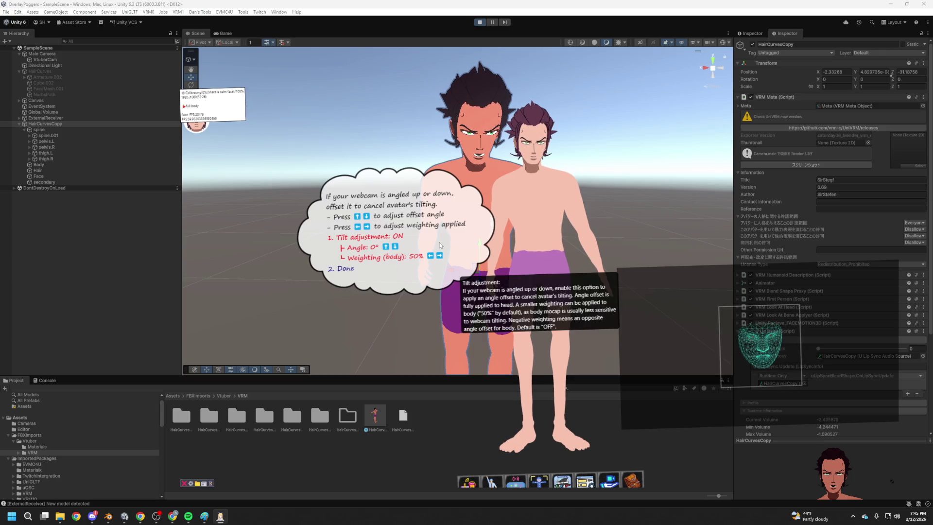
pyautogui.click(393, 242)
pyautogui.click(394, 239)
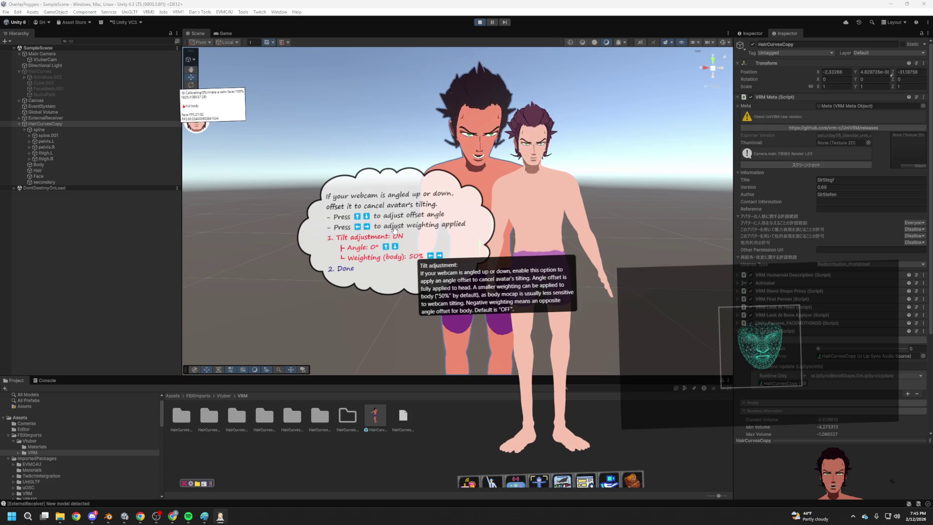
pyautogui.click(387, 240)
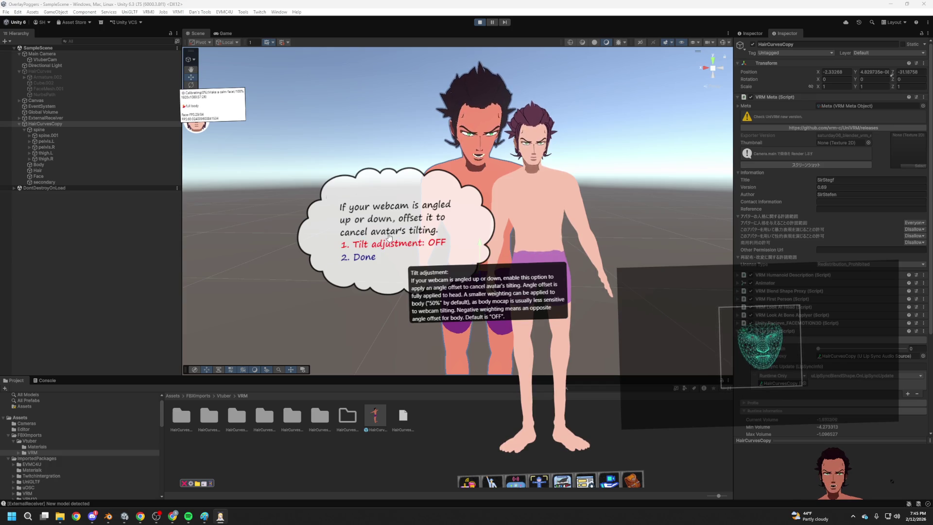
pyautogui.click(389, 238)
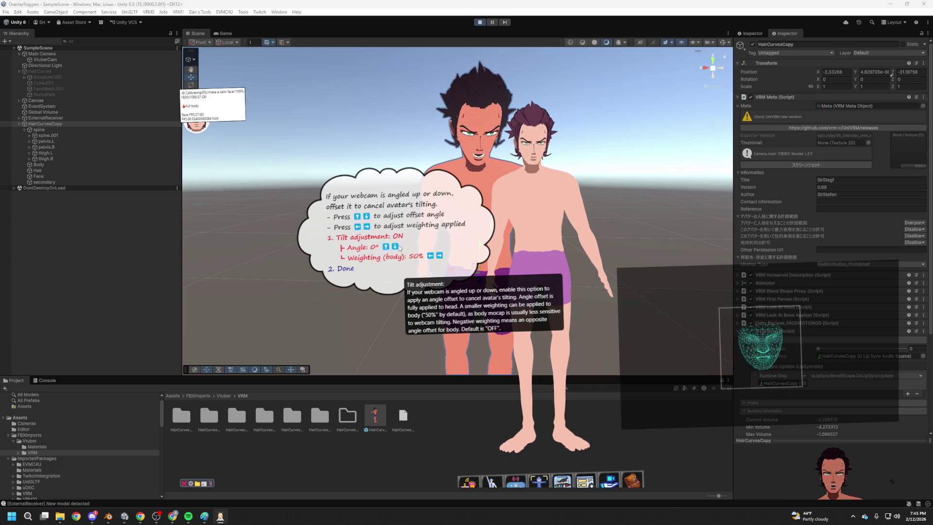
# Set the tilt angle to -11° and body weighting to 41%, then choose Done.
pyautogui.press('Up')
pyautogui.press('Up')
pyautogui.press('Up')
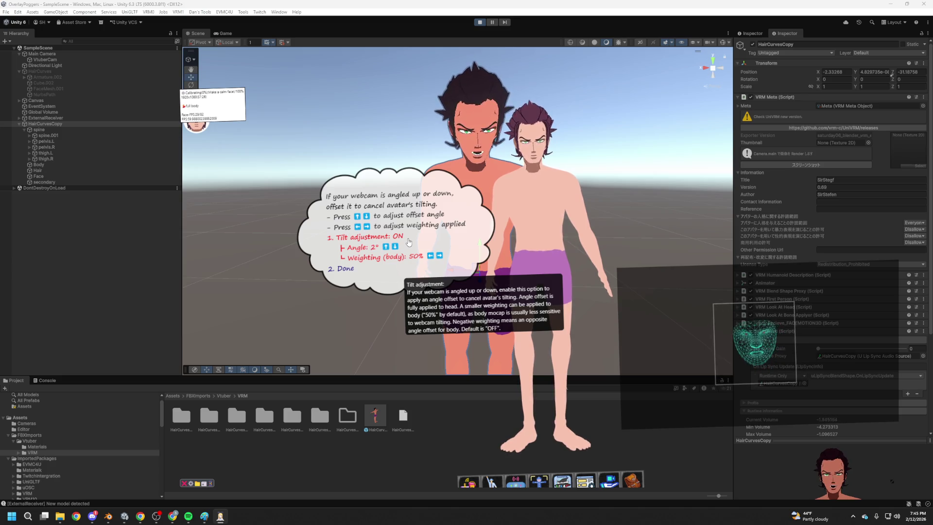
pyautogui.press('Up')
pyautogui.press('Up')
pyautogui.press('Up')
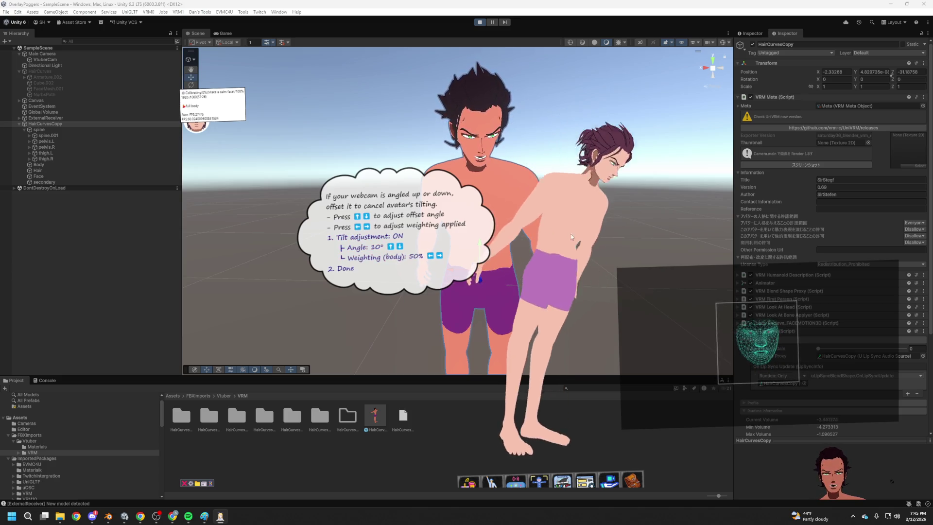
pyautogui.press('Up')
pyautogui.press('Up')
pyautogui.press('Up')
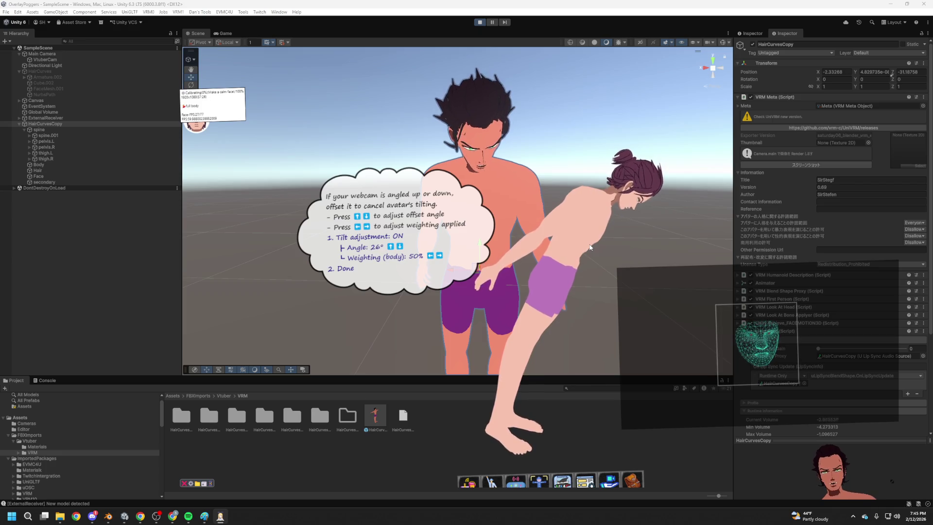
pyautogui.press('Down')
pyautogui.press('Down')
pyautogui.press('Down')
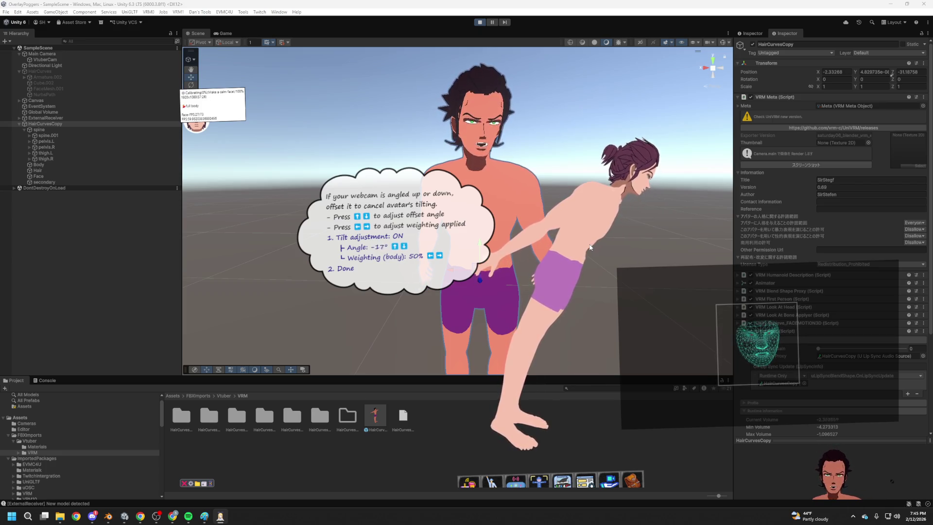
pyautogui.press('Up')
pyautogui.press('Up')
pyautogui.press('Up')
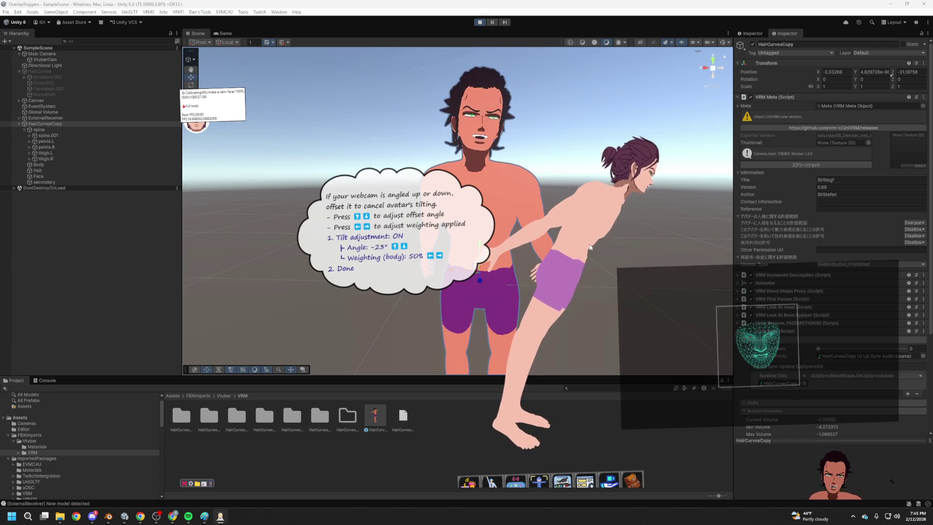
pyautogui.press('Right')
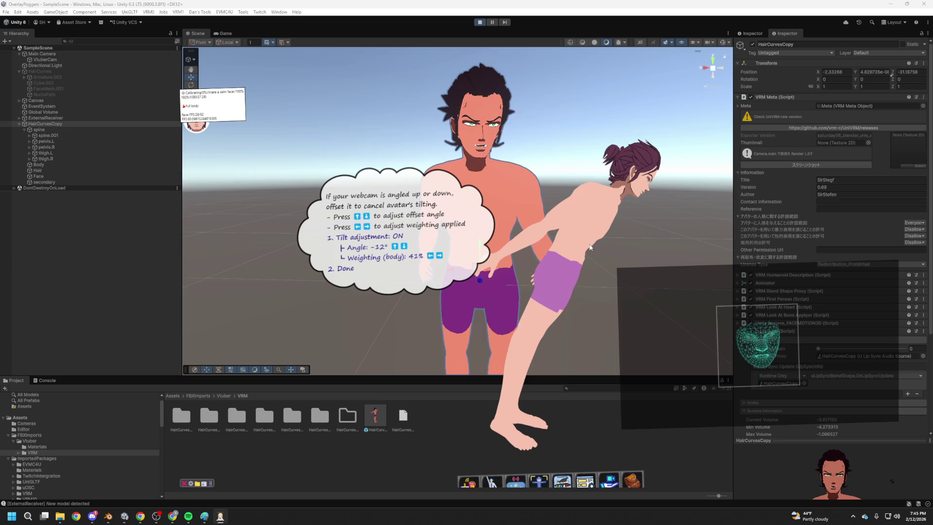
pyautogui.press('Up')
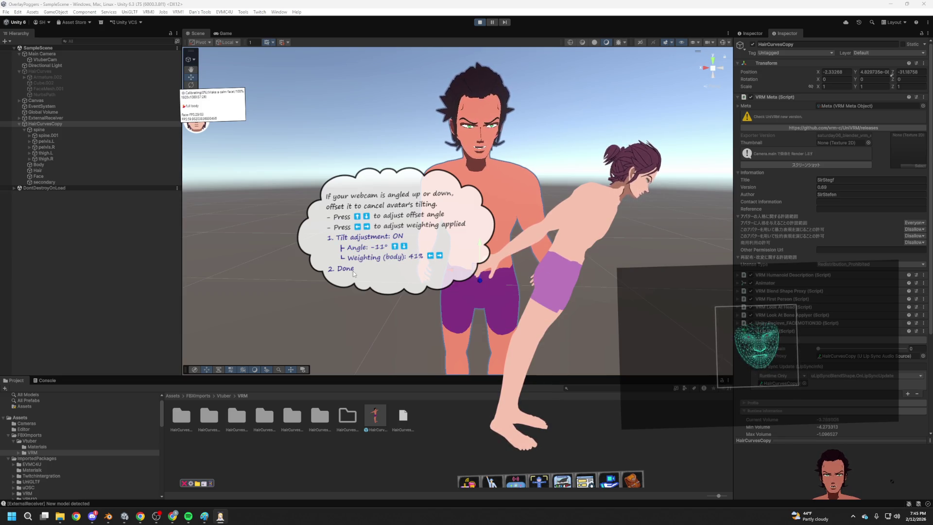
pyautogui.press('2')
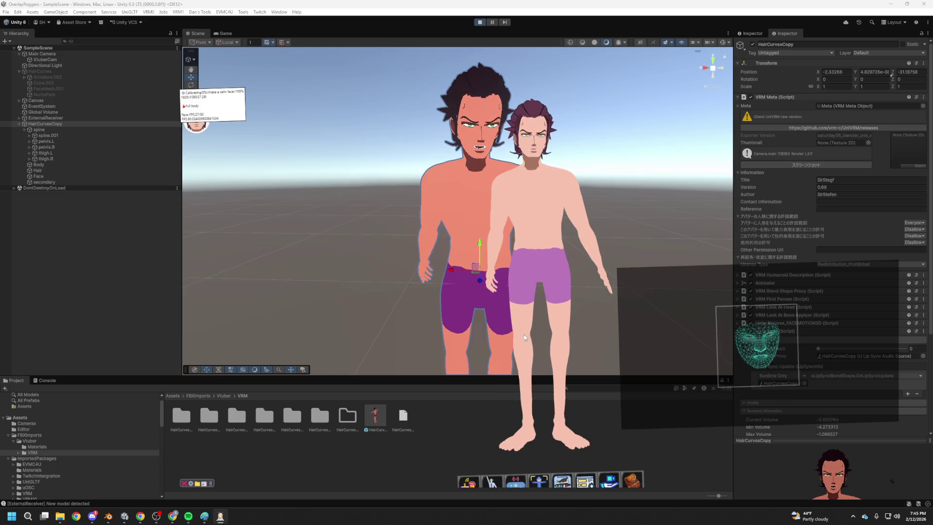
# In Face tracking options, return body leaning tracking to Normal and set AI inference to GPU.
pyautogui.click(547, 482)
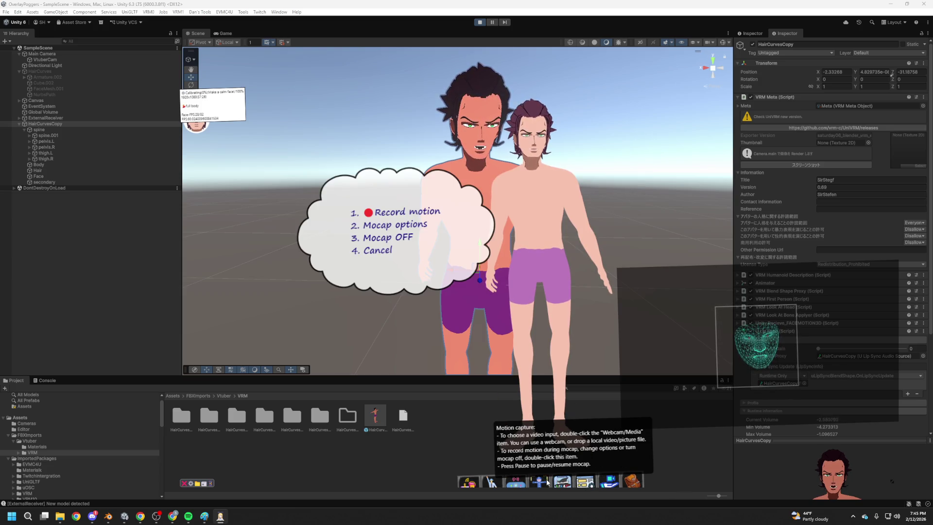
pyautogui.click(401, 225)
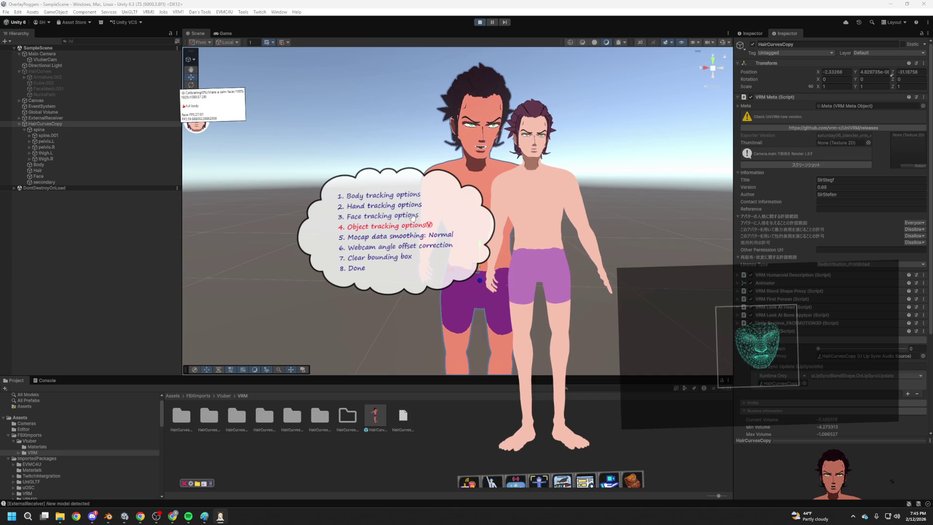
pyautogui.click(400, 215)
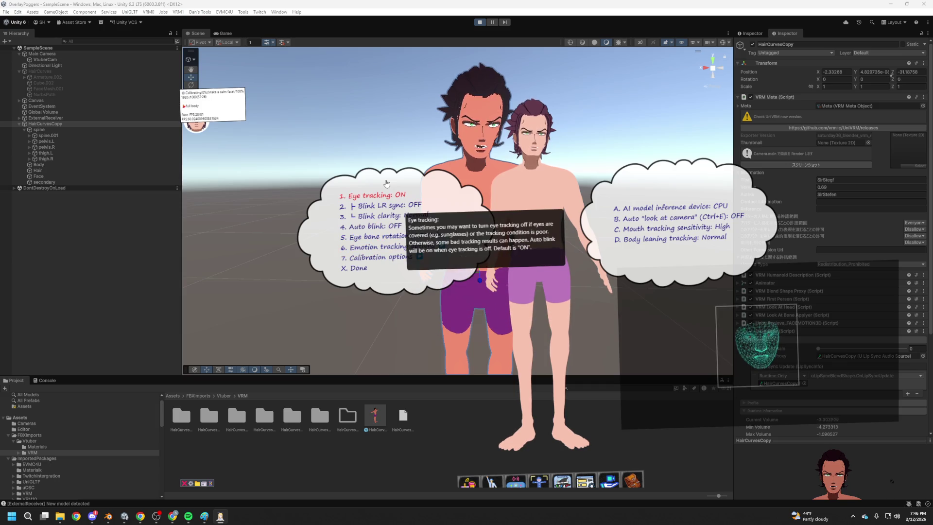
pyautogui.click(719, 241)
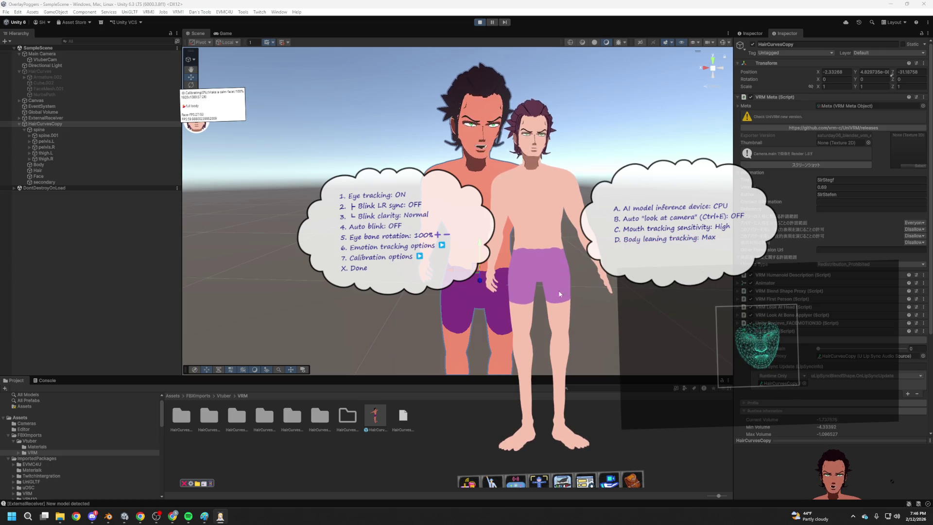
pyautogui.click(669, 242)
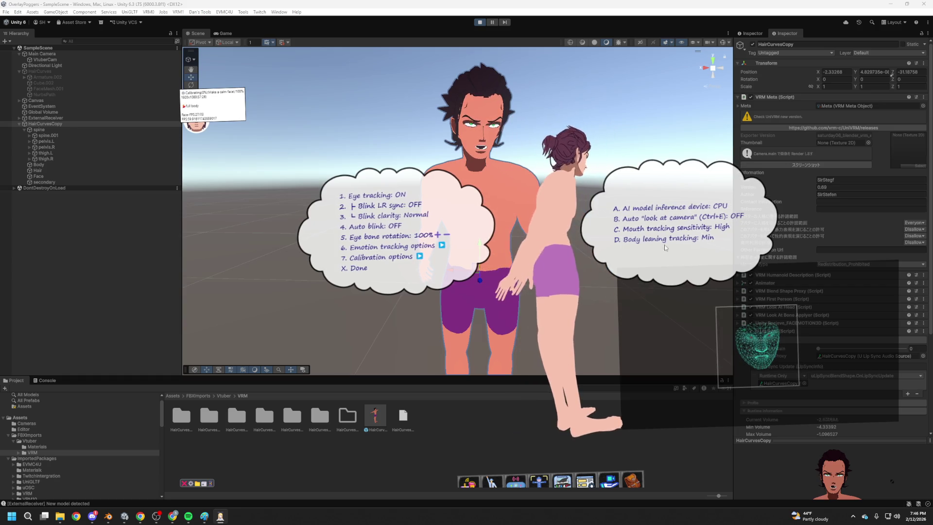
pyautogui.press('d')
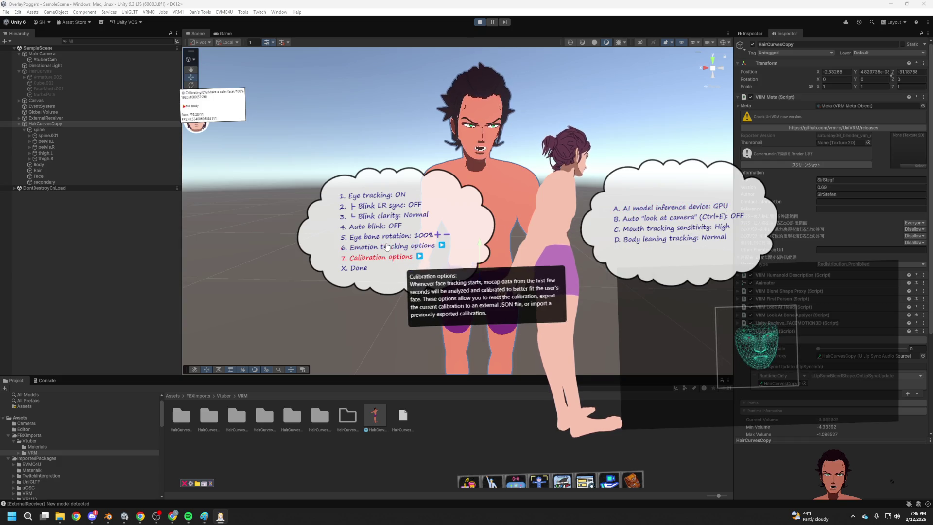
pyautogui.press('x')
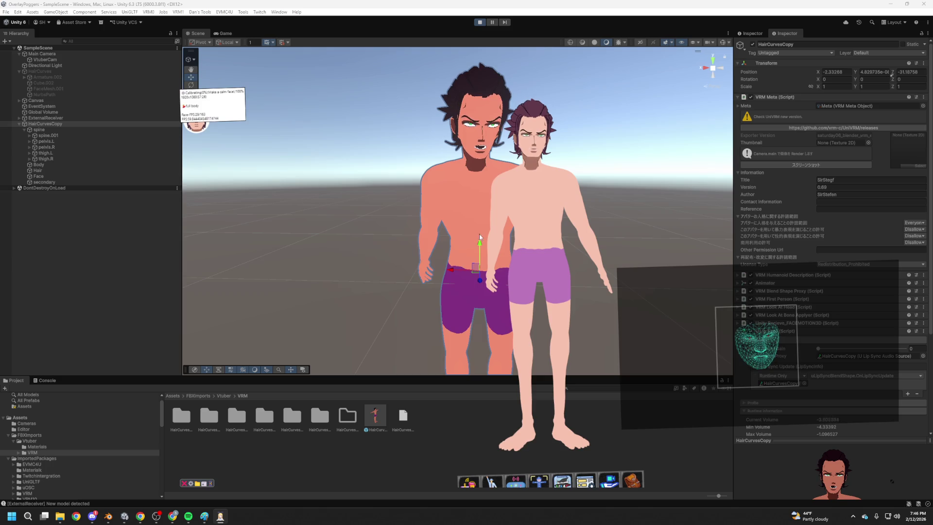
# In body tracking options, raise body bend reduction beyond Small.
pyautogui.click(537, 482)
pyautogui.click(394, 224)
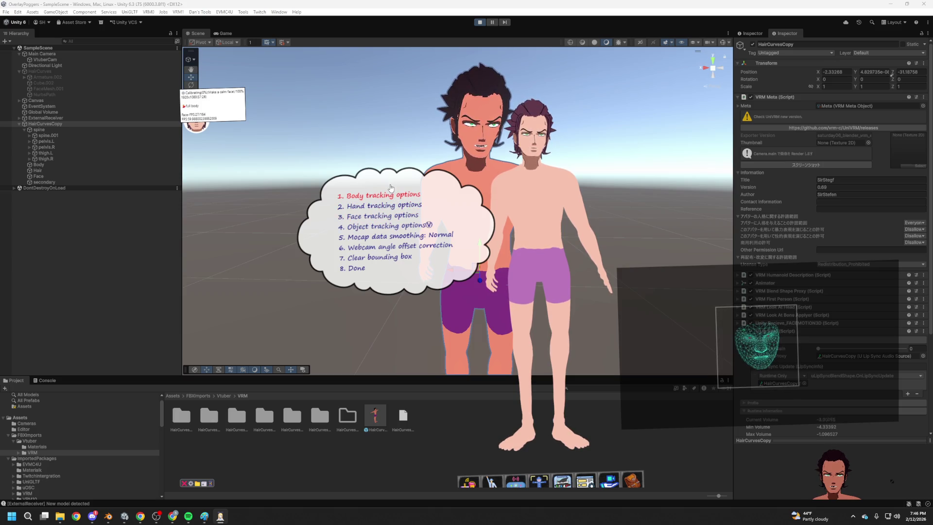
pyautogui.click(392, 190)
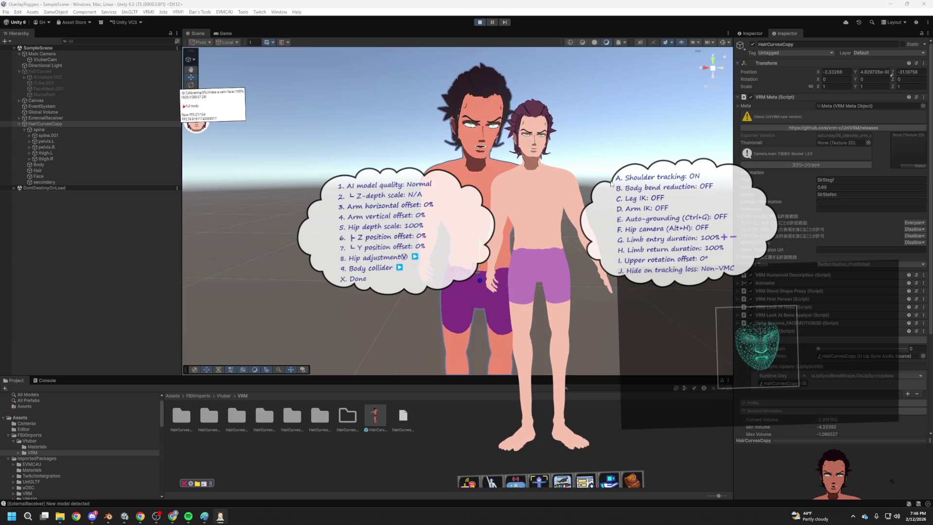
pyautogui.click(650, 189)
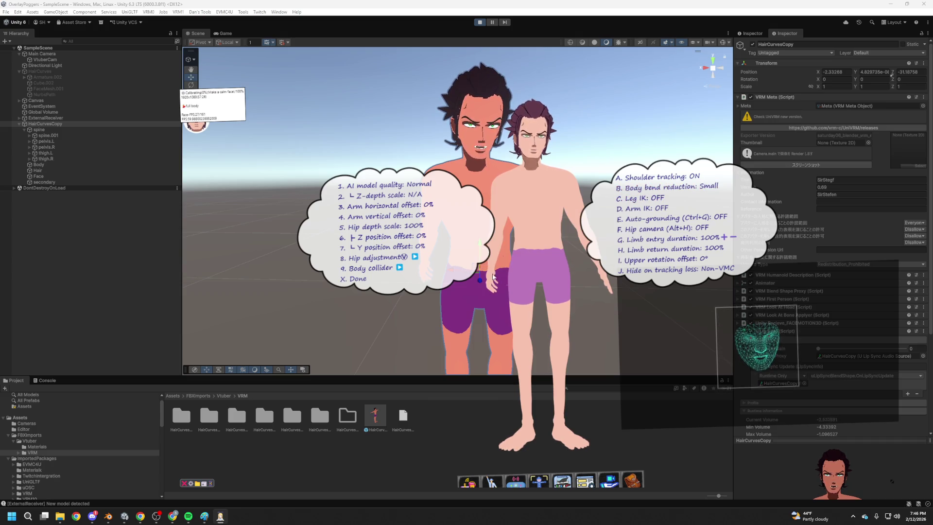
pyautogui.click(671, 187)
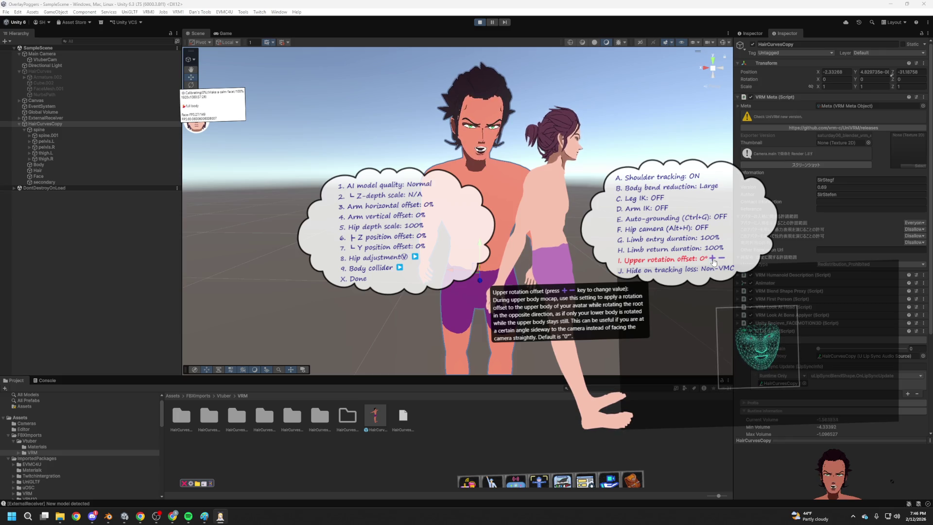
# Step the upper rotation offset down to about -90°, then back up to 0°.
pyautogui.press('-')
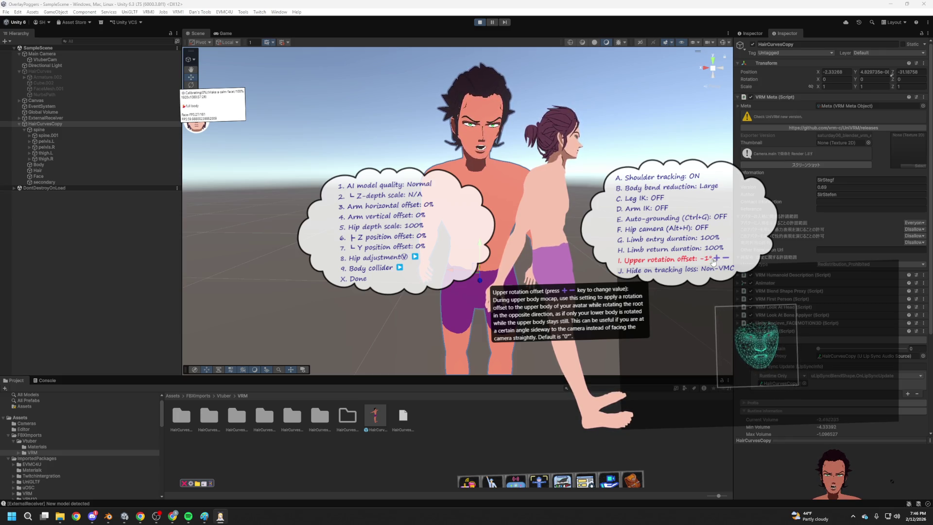
pyautogui.press('-')
pyautogui.press('-')
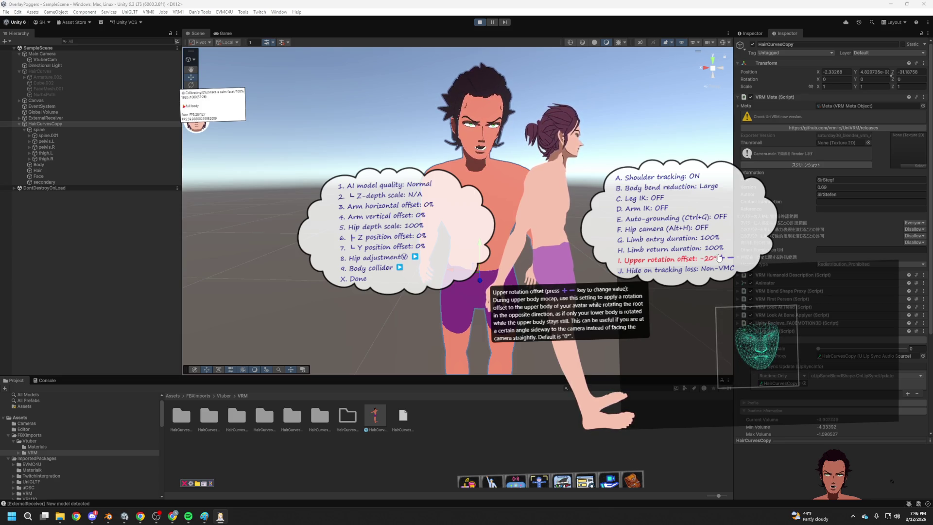
pyautogui.press('-')
pyautogui.press('-')
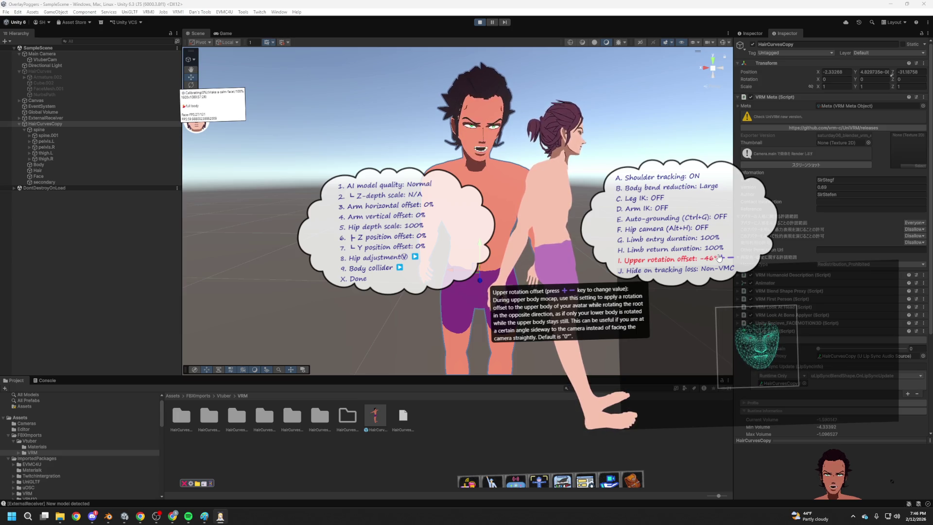
pyautogui.press('-')
pyautogui.press('-')
pyautogui.press('-')
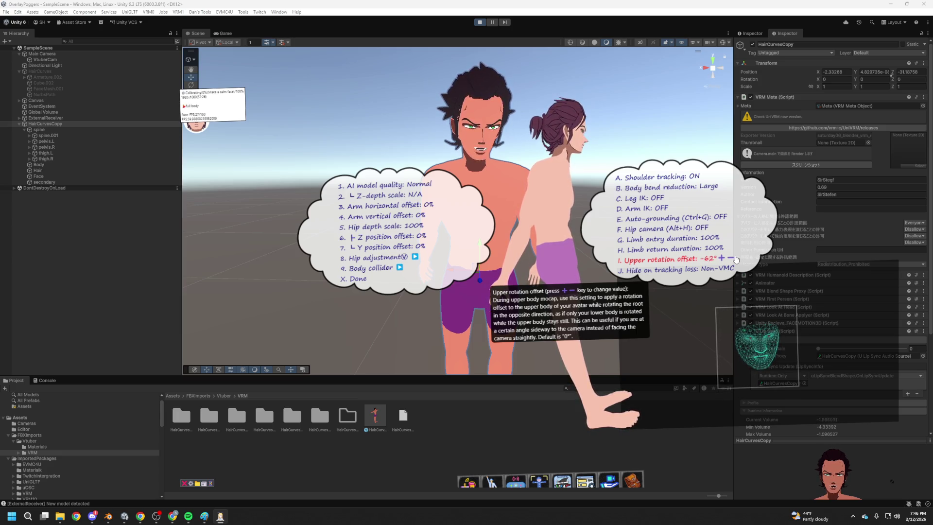
pyautogui.press('-')
pyautogui.press('-')
pyautogui.press('-')
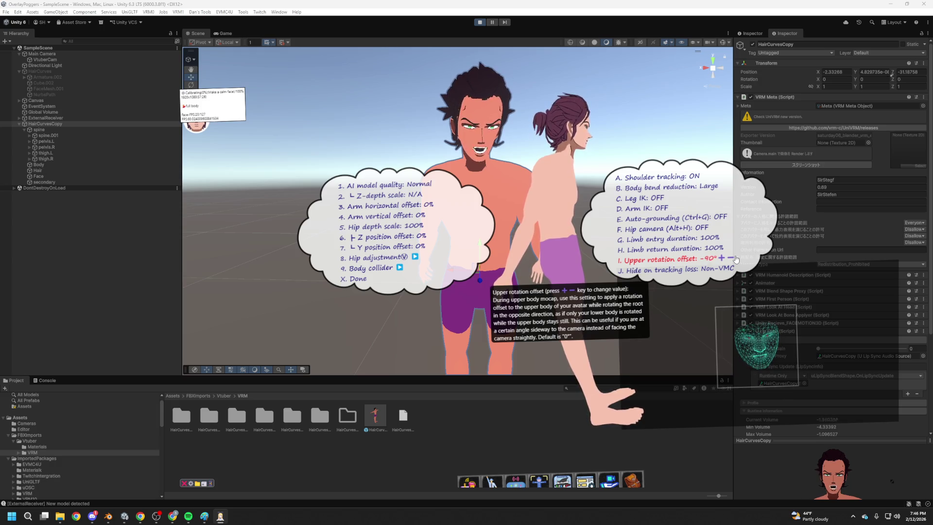
pyautogui.press('+')
pyautogui.press('+')
pyautogui.press('+')
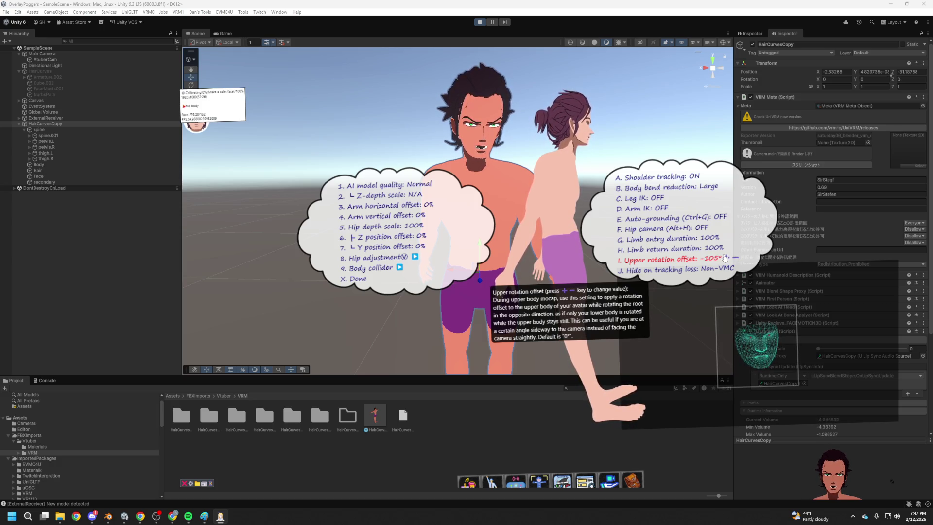
pyautogui.press('+')
pyautogui.press('+')
pyautogui.press('+')
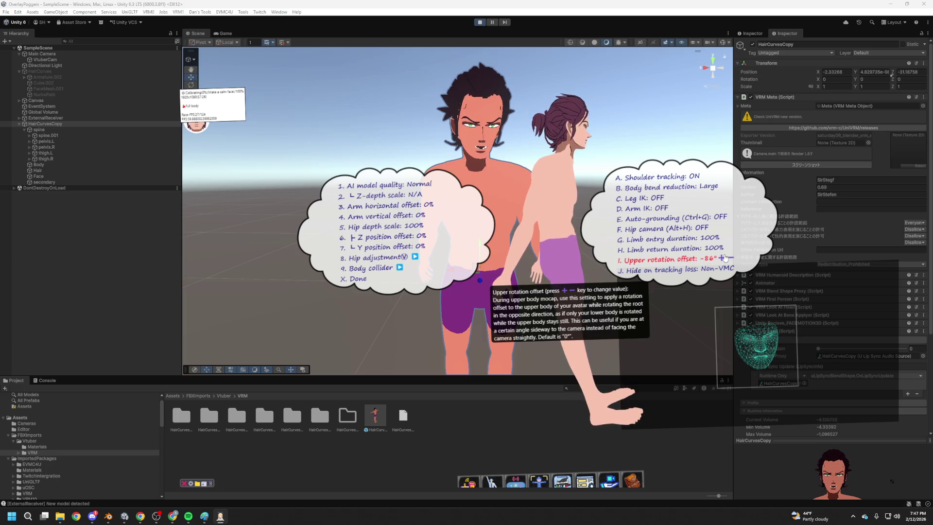
pyautogui.press('+')
pyautogui.press('+')
pyautogui.press('+')
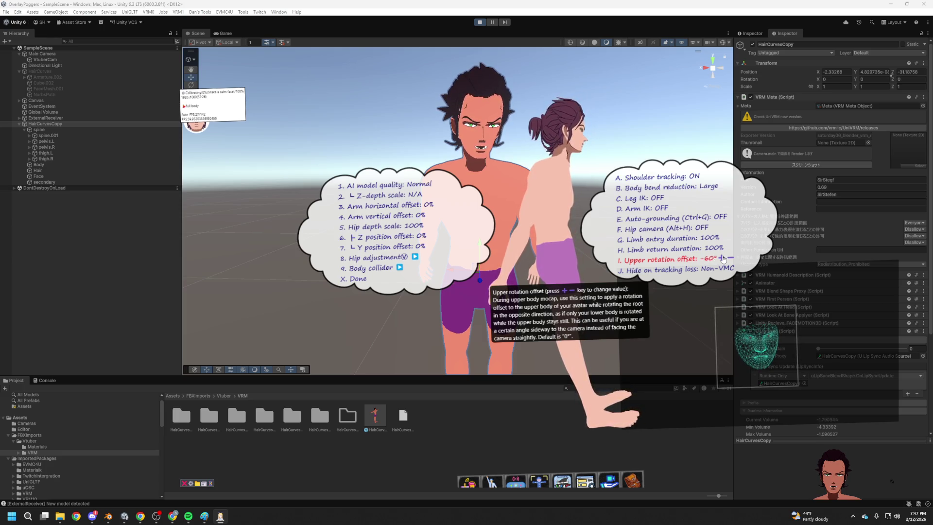
pyautogui.press('+')
pyautogui.press('+')
pyautogui.press('+')
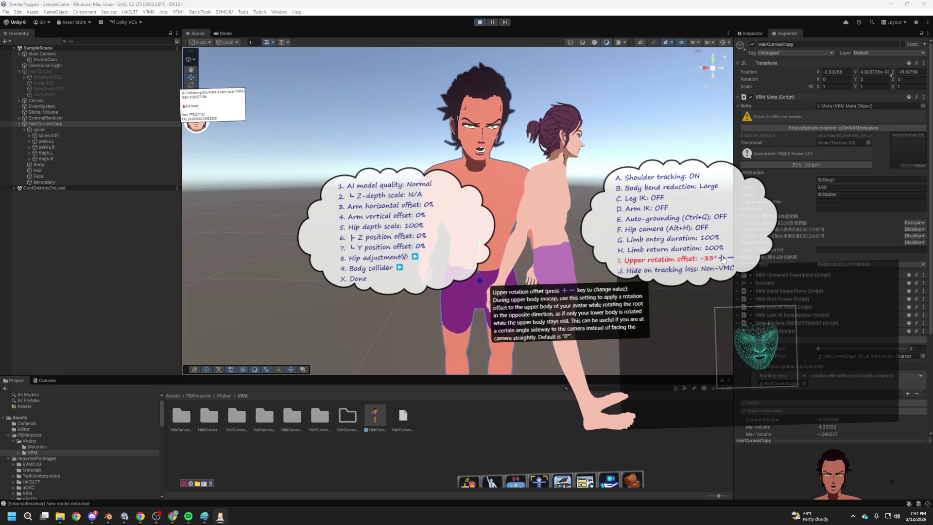
pyautogui.press('+')
pyautogui.press('+')
pyautogui.press('+')
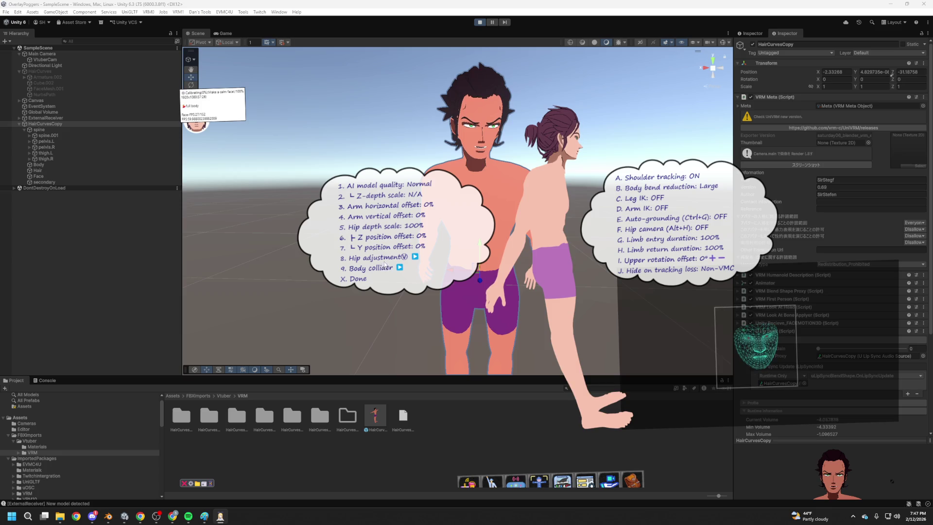
# In Hip adjustment, keep head motion weight at 100% and lower general weighting to 70%.
pyautogui.click(415, 255)
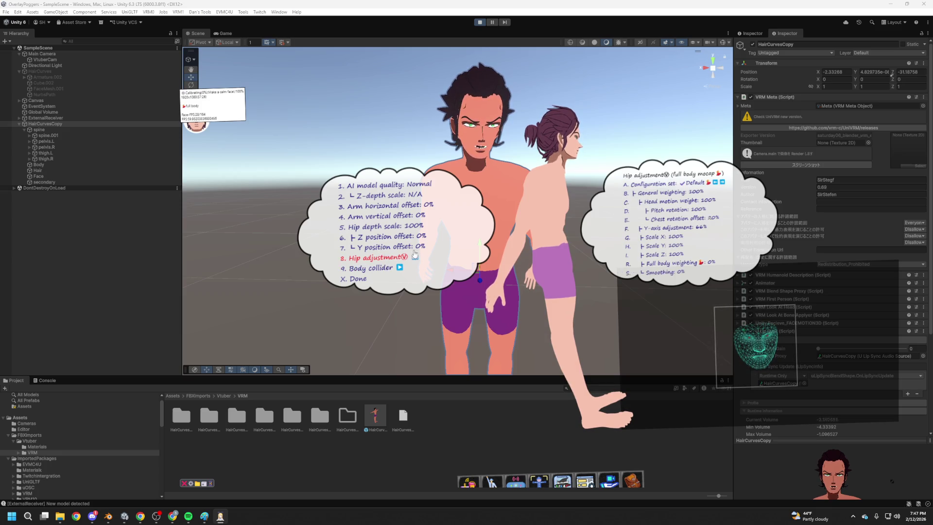
pyautogui.moveTo(700, 231)
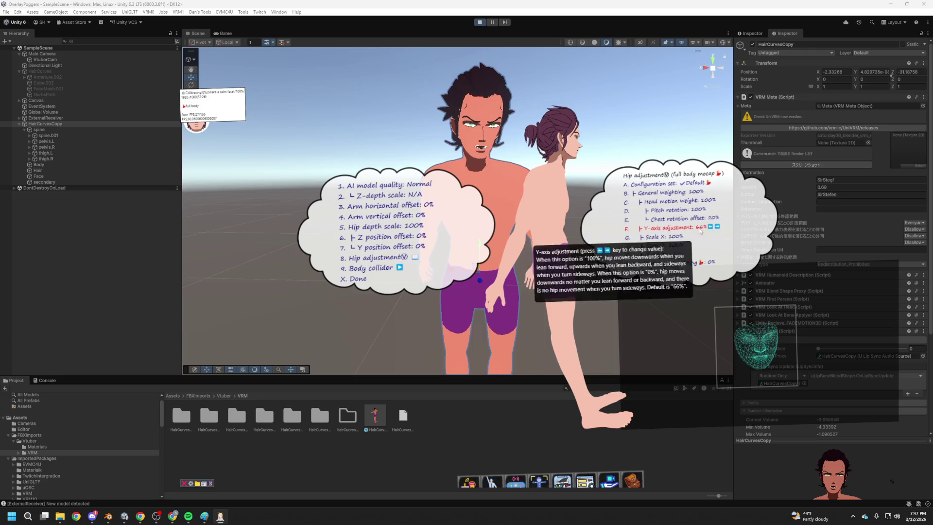
pyautogui.moveTo(696, 200)
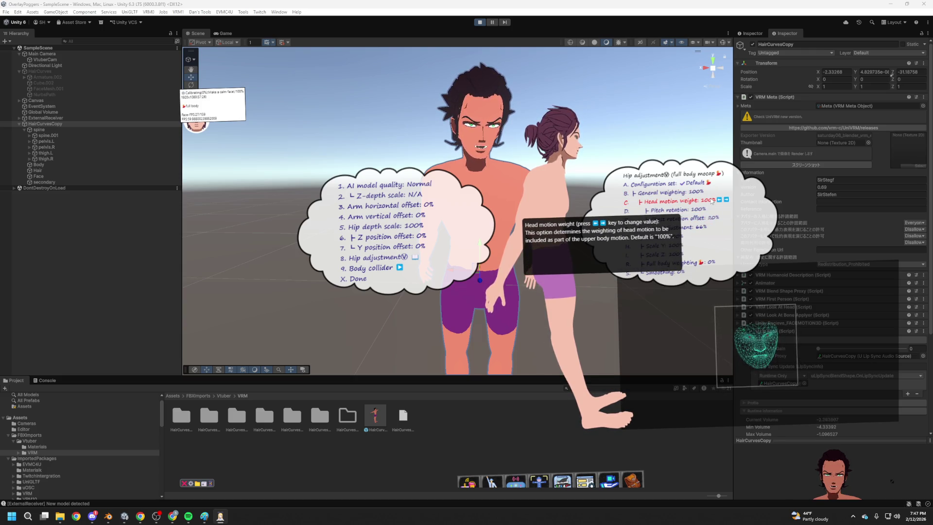
pyautogui.press('Left')
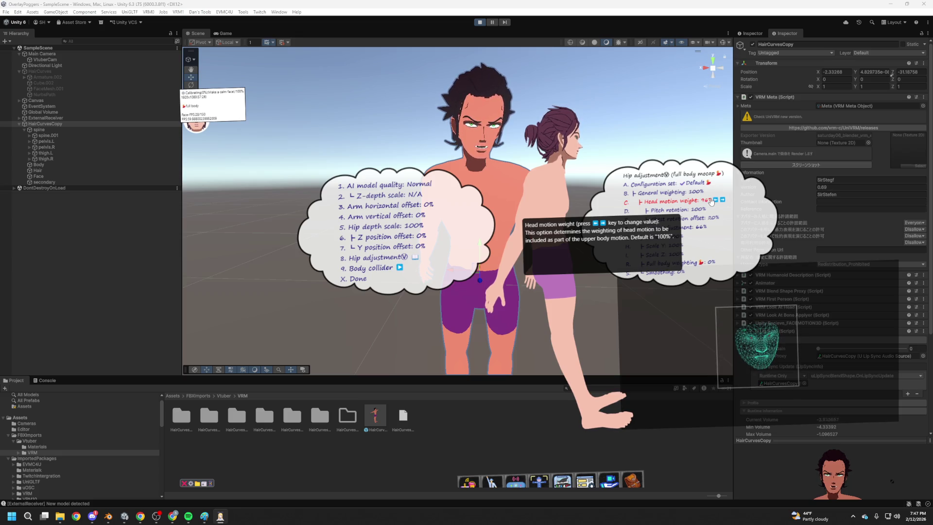
pyautogui.press('Left')
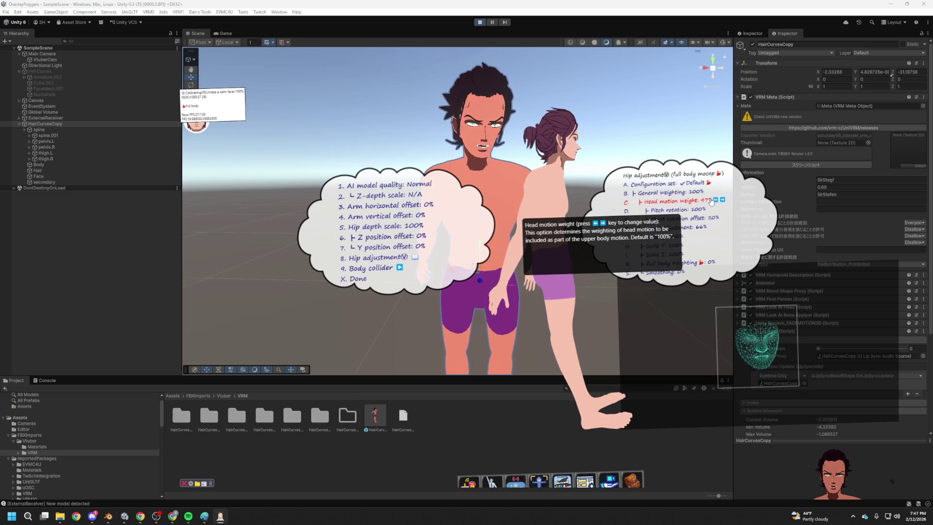
pyautogui.press('Right')
pyautogui.press('Right')
pyautogui.press('Right')
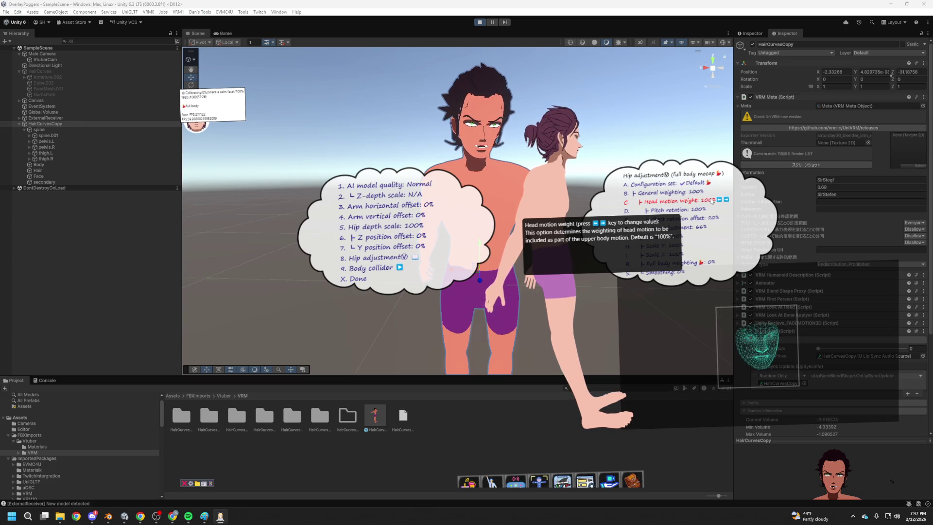
pyautogui.press('Left')
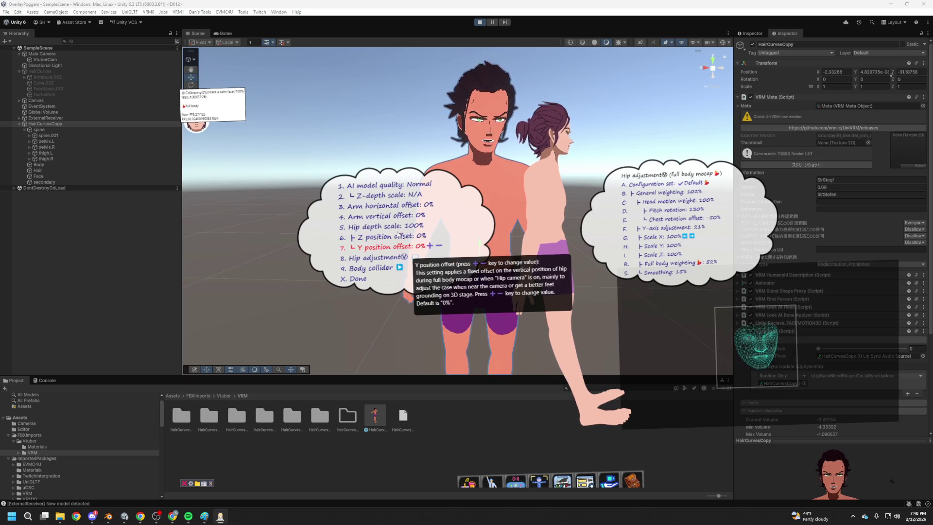
# Raise the Z position offset to 20%, set Z-depth scale to Min, and show the pose menus.
pyautogui.press('Down')
pyautogui.press('Up')
pyautogui.press('+')
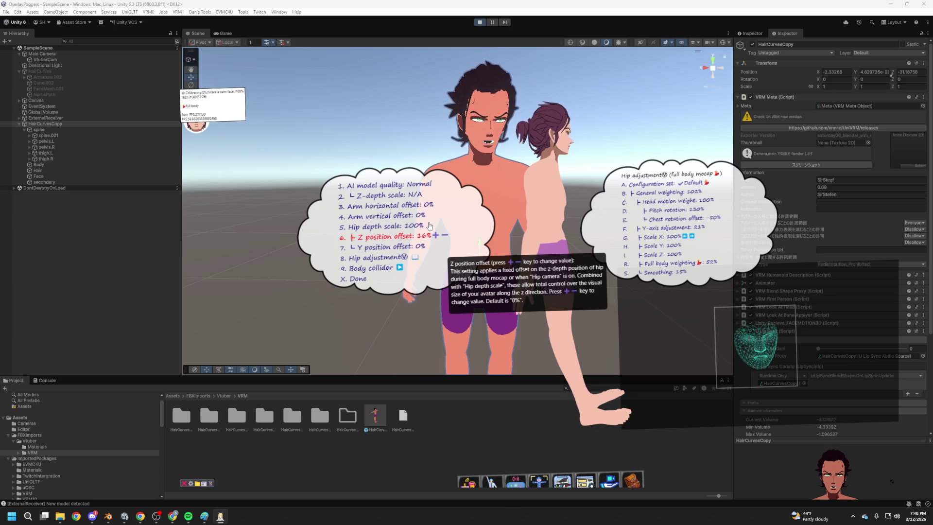
pyautogui.press('+')
pyautogui.press('+')
pyautogui.press('+')
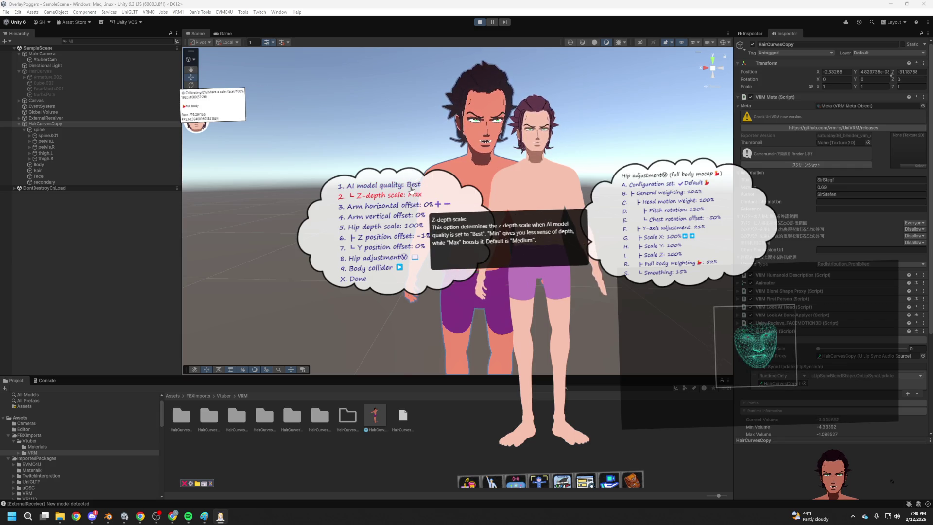
pyautogui.click(411, 193)
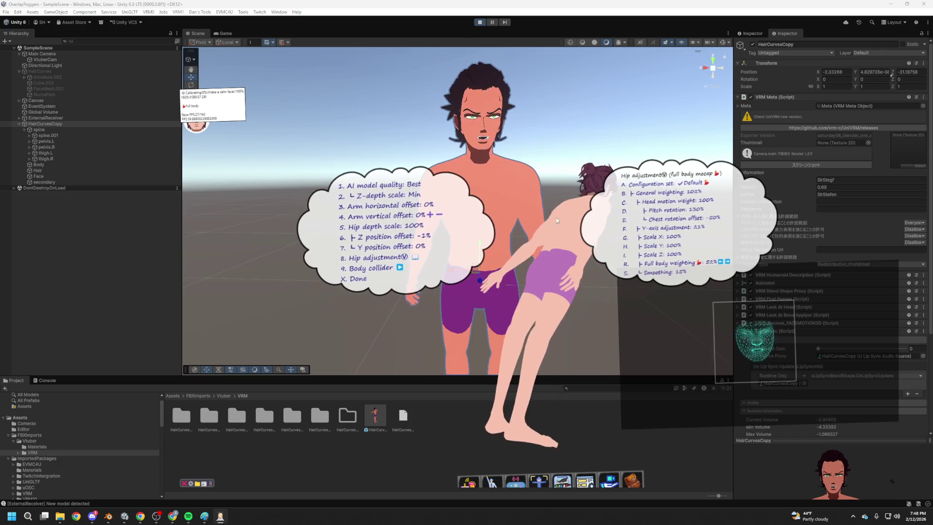
pyautogui.click(500, 484)
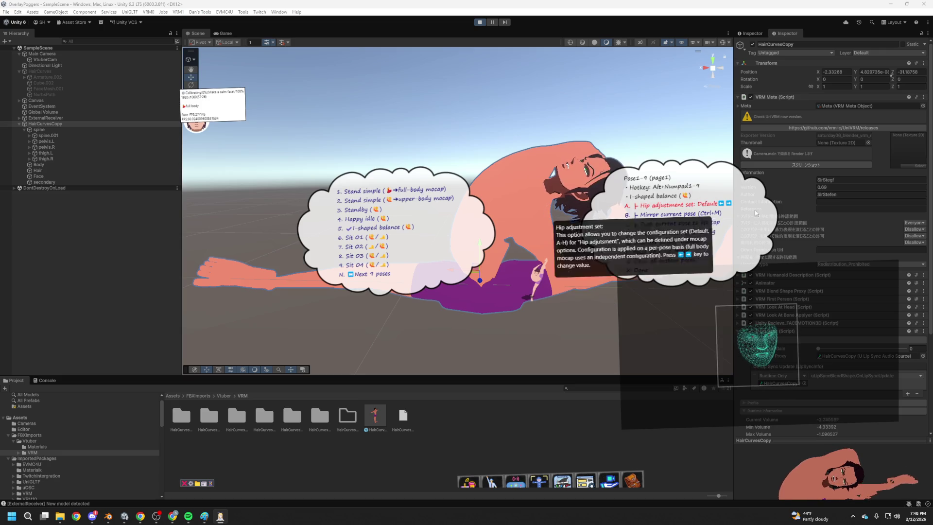
# Narrow the Unity window to reveal Blender and place the avatar overlay beside it.
pyautogui.moveTo(697, 183)
pyautogui.mouseDown()
pyautogui.moveTo(747, 209)
pyautogui.moveTo(703, 236)
pyautogui.moveTo(766, 195)
pyautogui.moveTo(661, 213)
pyautogui.mouseUp()
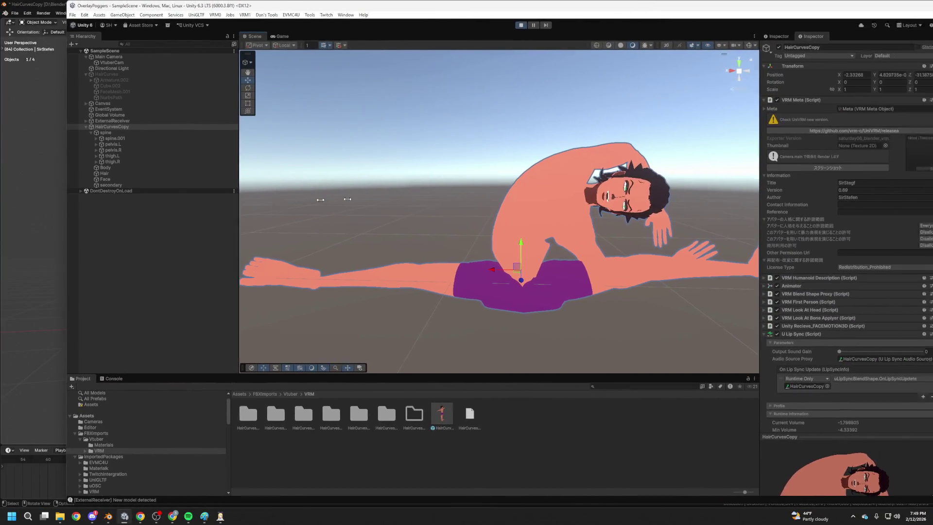
pyautogui.moveTo(66, 198)
pyautogui.mouseDown()
pyautogui.moveTo(448, 197)
pyautogui.moveTo(361, 198)
pyautogui.mouseUp()
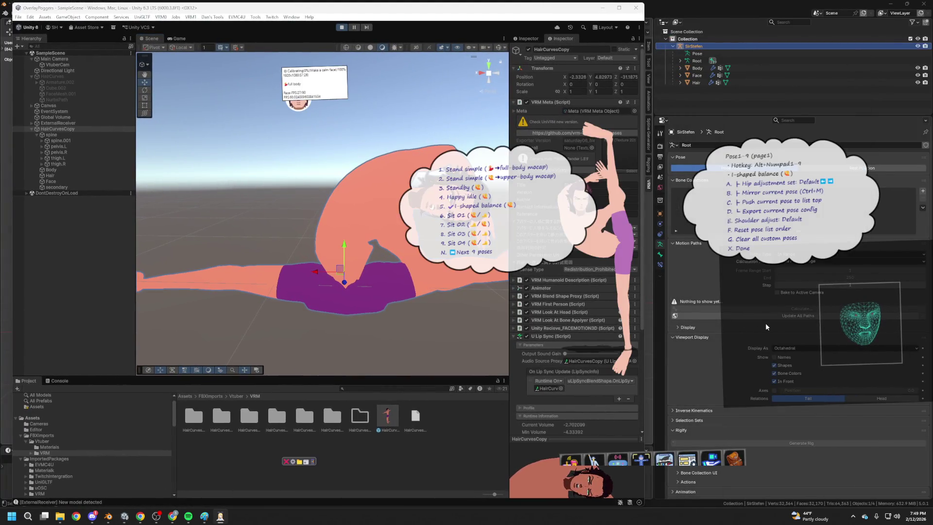
pyautogui.moveTo(620, 258)
pyautogui.mouseDown()
pyautogui.moveTo(709, 267)
pyautogui.moveTo(667, 250)
pyautogui.moveTo(613, 249)
pyautogui.mouseUp()
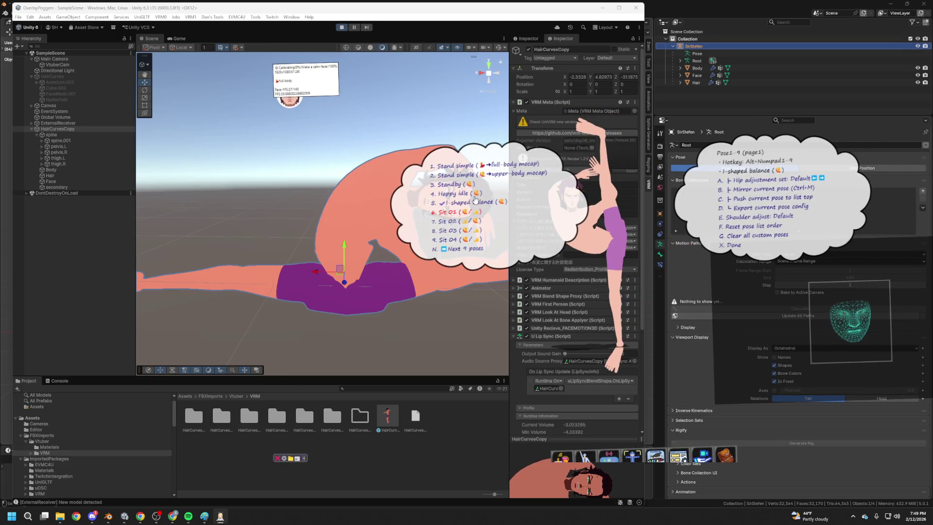
# Cycle the avatar through Happy idle, Sit 04, Sit 02, Sit 01, Stand simple, ending on Sit 04.
pyautogui.press('alt+KP_4')
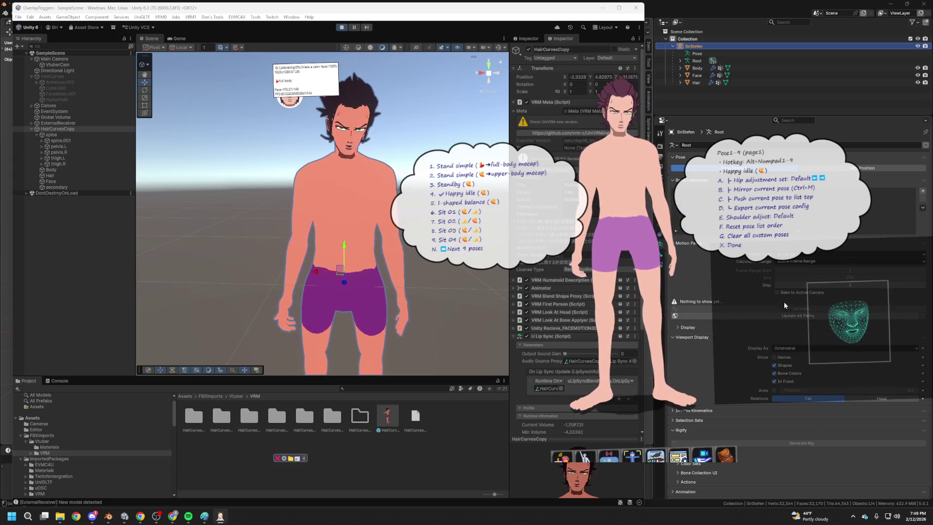
pyautogui.click(463, 238)
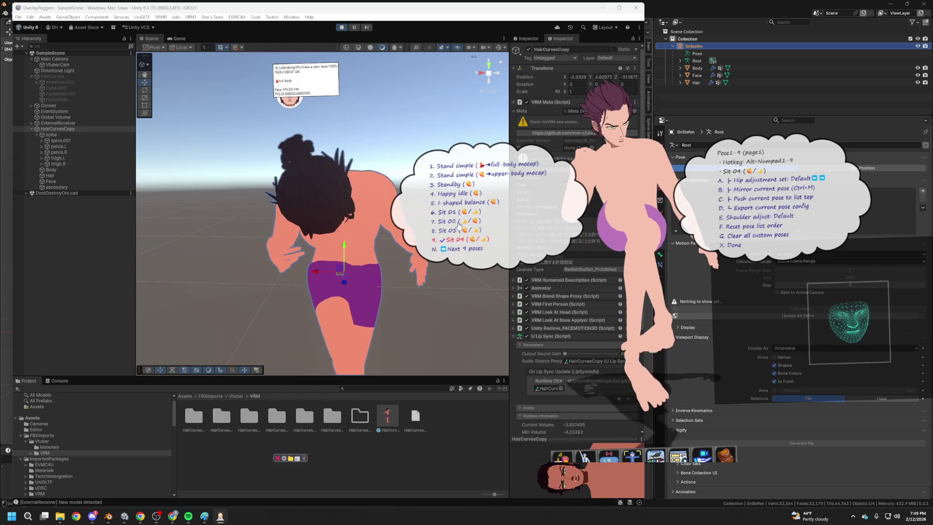
pyautogui.click(459, 214)
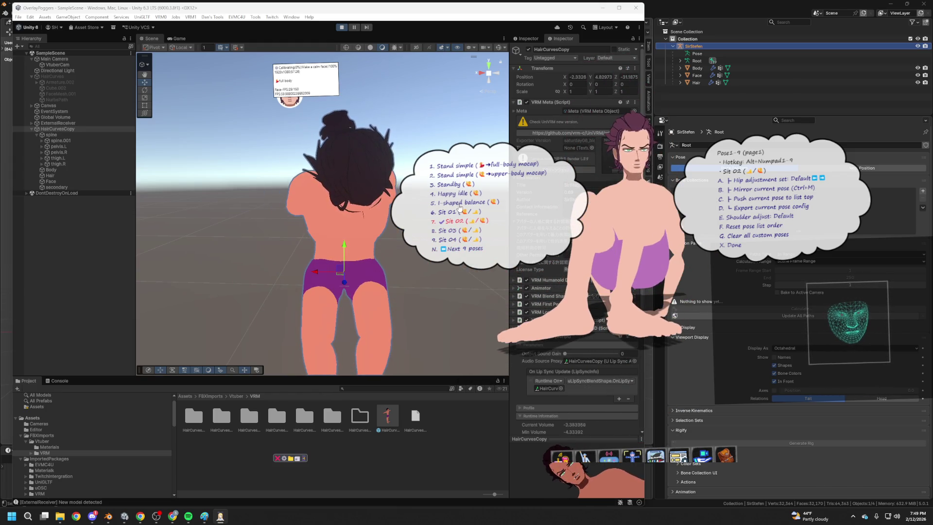
pyautogui.click(458, 210)
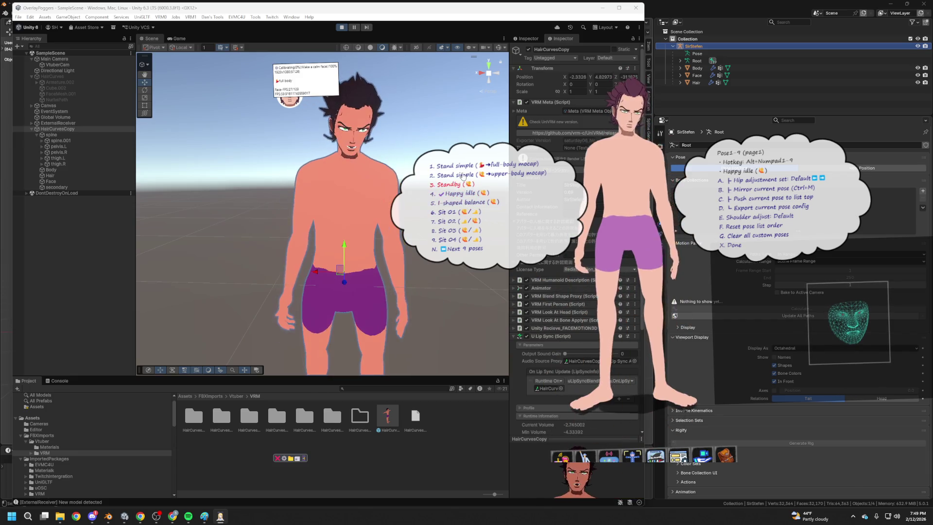
pyautogui.click(464, 174)
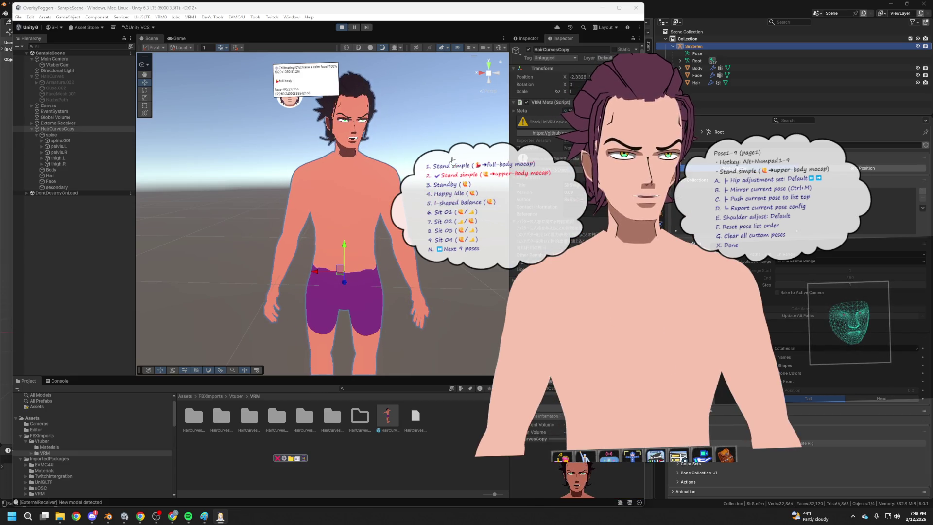
pyautogui.click(452, 160)
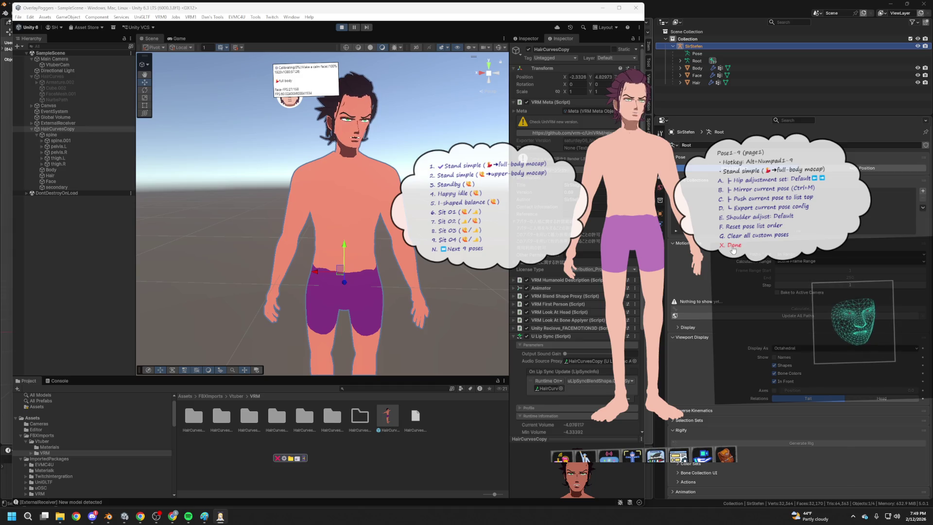
pyautogui.click(459, 239)
# On the second pose page, try Sit 07, settle on Sit 06, and close the pose menus.
pyautogui.click(445, 248)
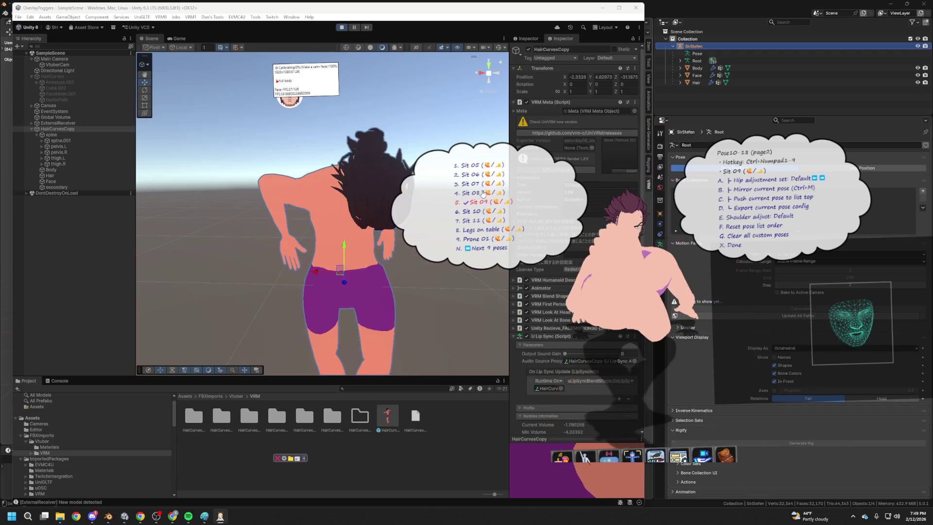
pyautogui.click(476, 182)
pyautogui.click(479, 173)
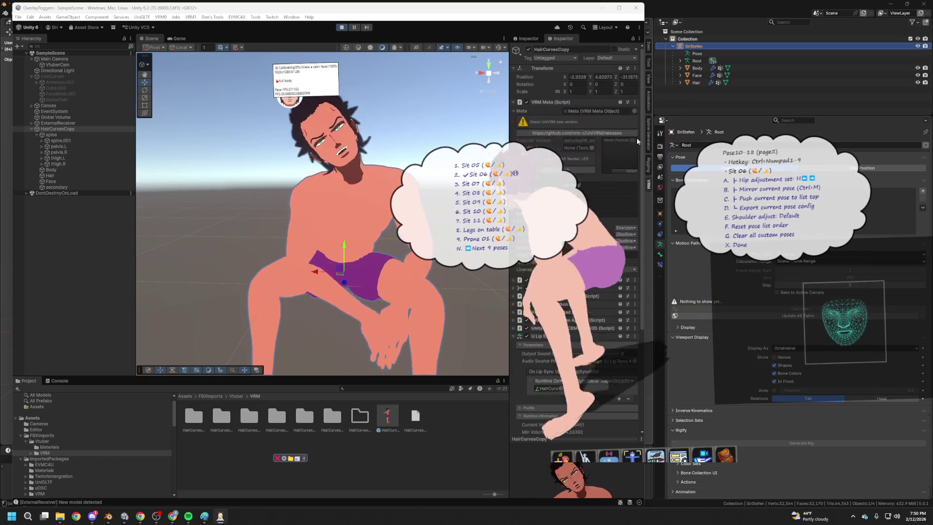
pyautogui.click(743, 246)
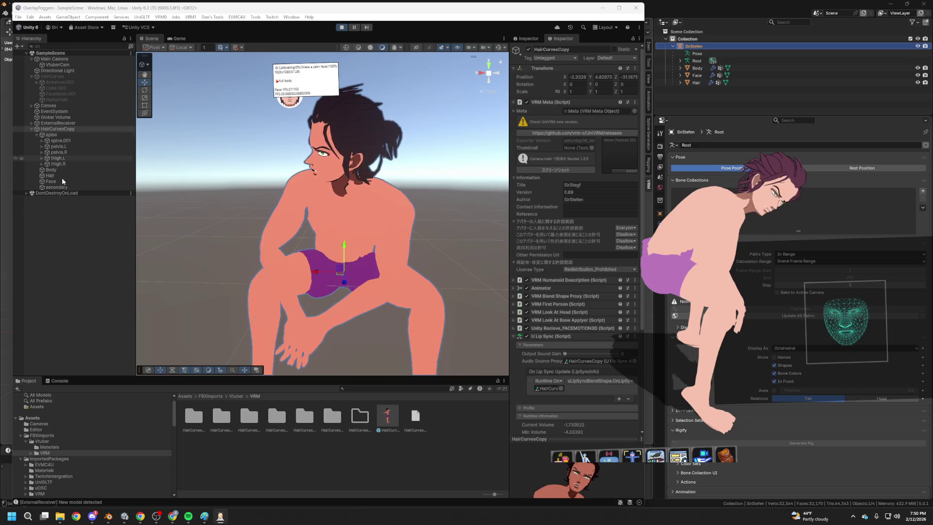
# Check ExternalReceiver, then select HairCurvesCopy and orbit the Scene view to centre it.
pyautogui.click(58, 123)
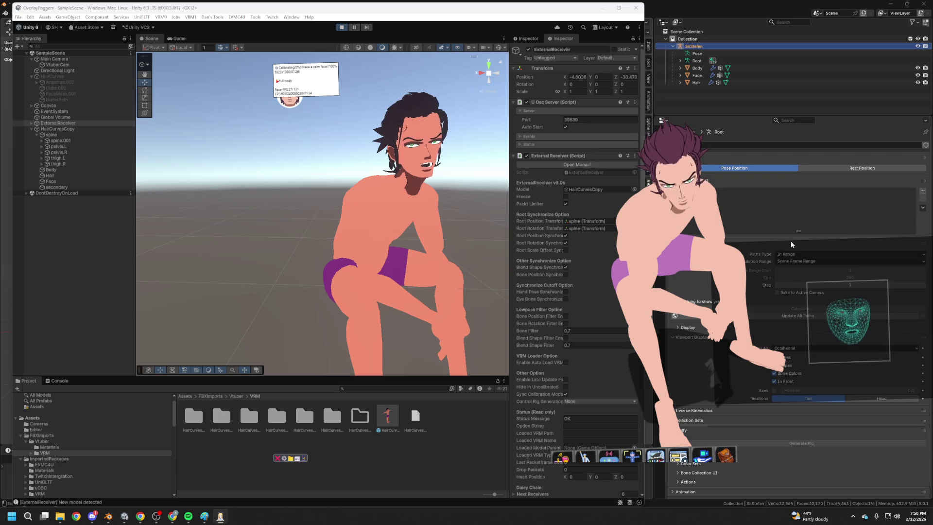
pyautogui.click(53, 295)
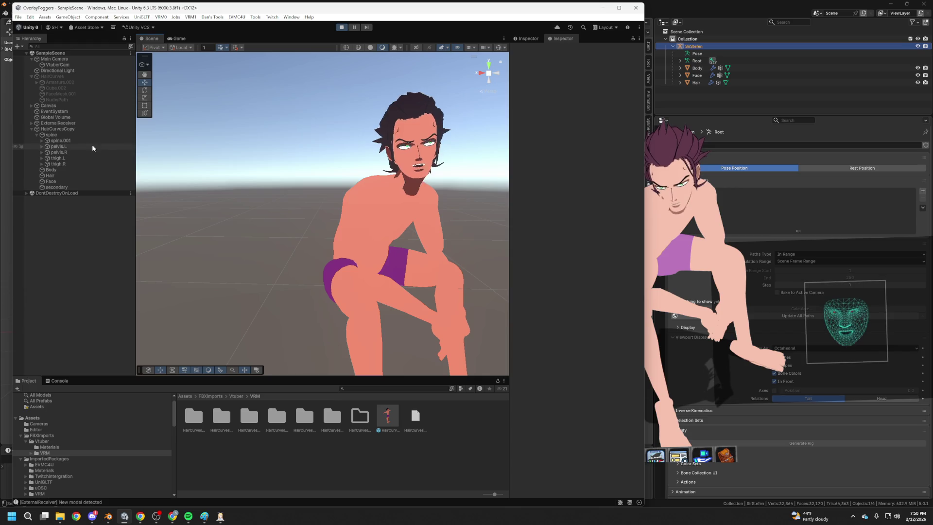
pyautogui.click(78, 130)
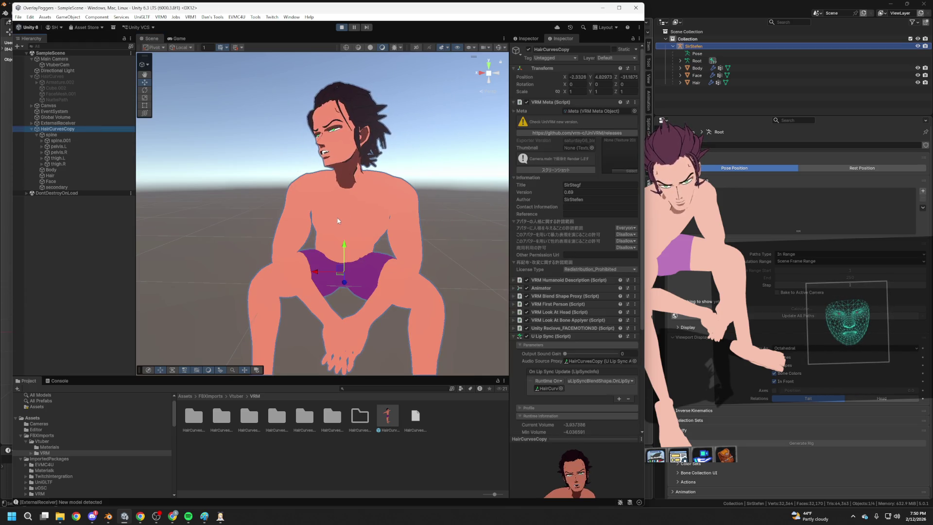
pyautogui.moveTo(339, 221)
pyautogui.mouseDown()
pyautogui.moveTo(370, 240)
pyautogui.moveTo(329, 240)
pyautogui.moveTo(373, 238)
pyautogui.moveTo(170, 220)
pyautogui.moveTo(204, 210)
pyautogui.moveTo(431, 208)
pyautogui.moveTo(422, 208)
pyautogui.mouseUp()
pyautogui.click(422, 208)
pyautogui.moveTo(405, 174); pyautogui.dragTo(441, 207)
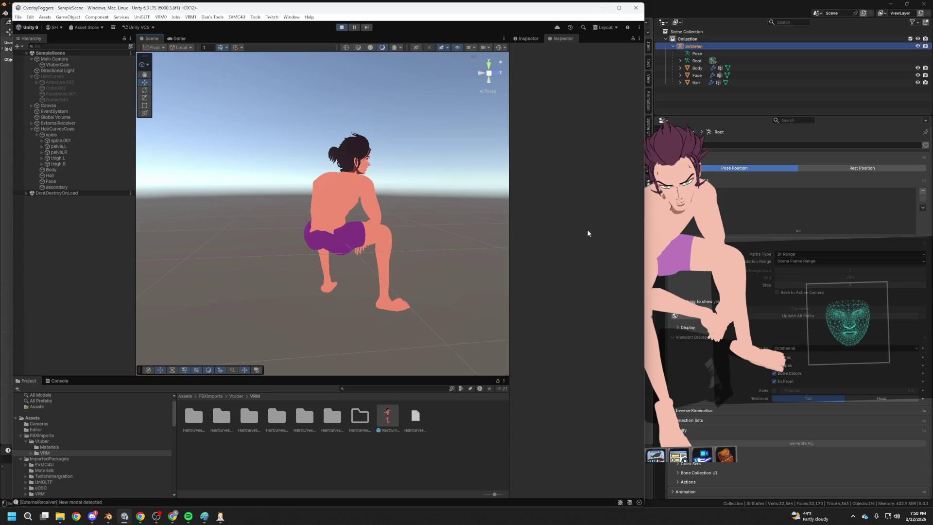
# Collapse HairCurvesCopy's U Lip Sync component and show ExternalReceiver's settings.
pyautogui.click(57, 128)
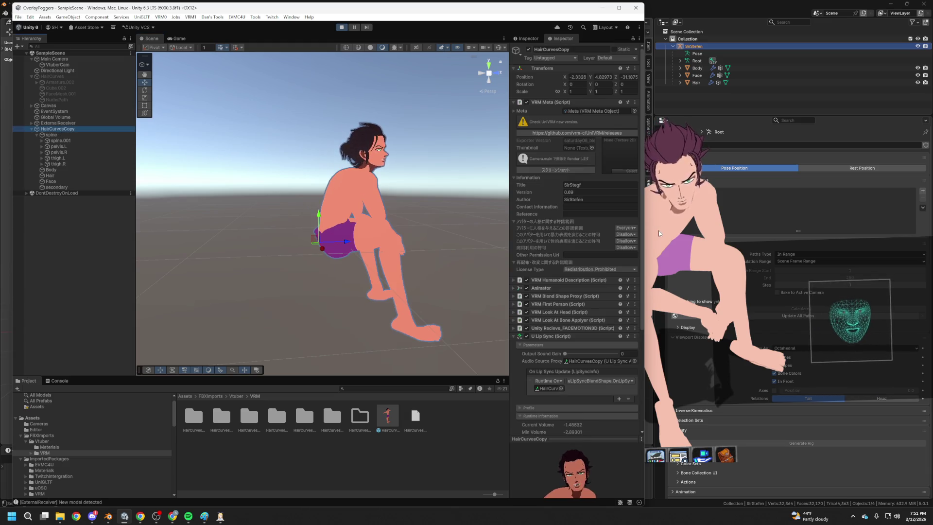
pyautogui.click(448, 195)
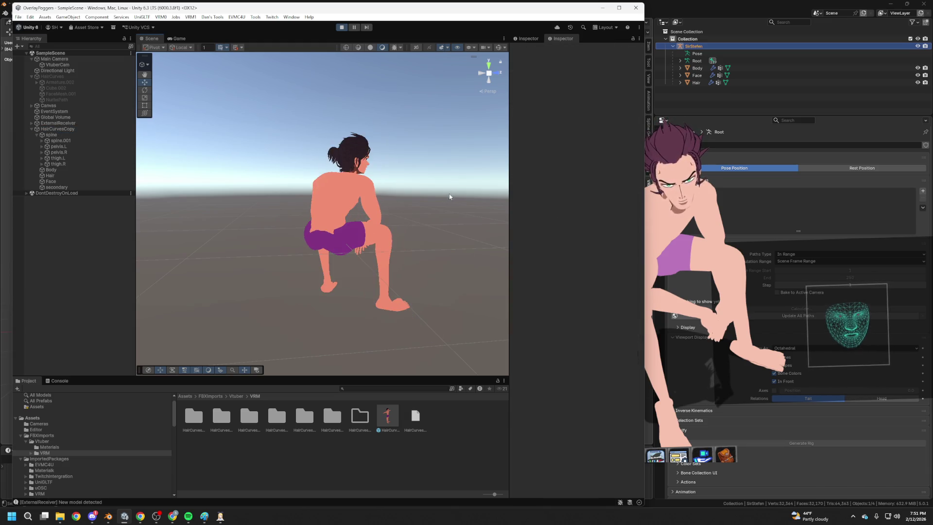
pyautogui.click(67, 129)
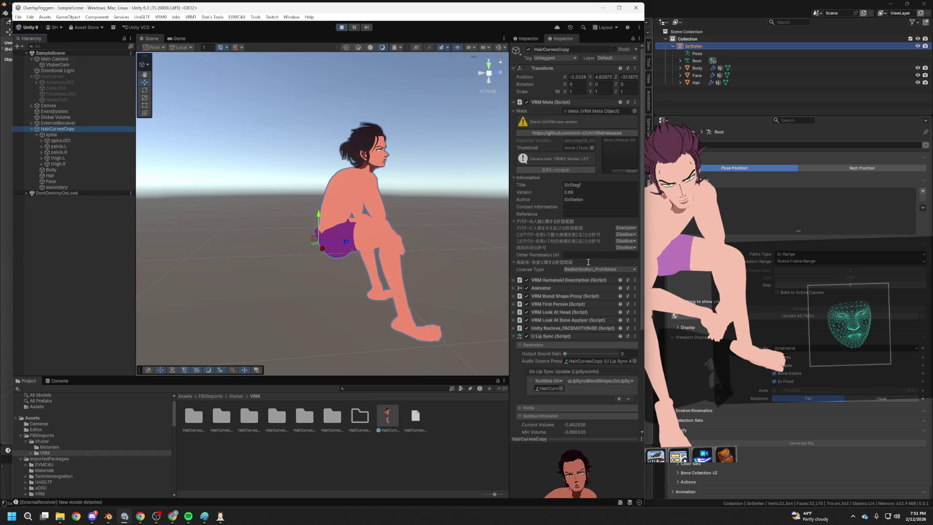
pyautogui.scroll(-5, 589, 262)
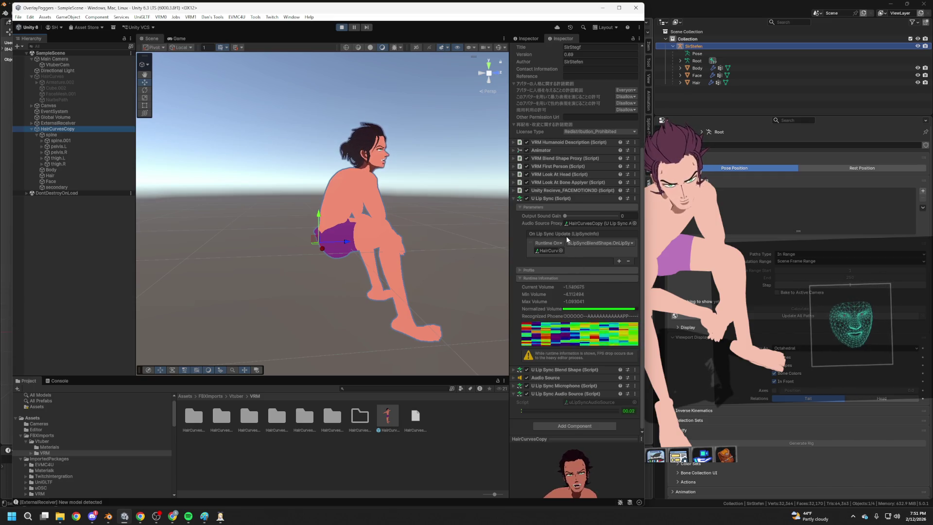
pyautogui.click(563, 200)
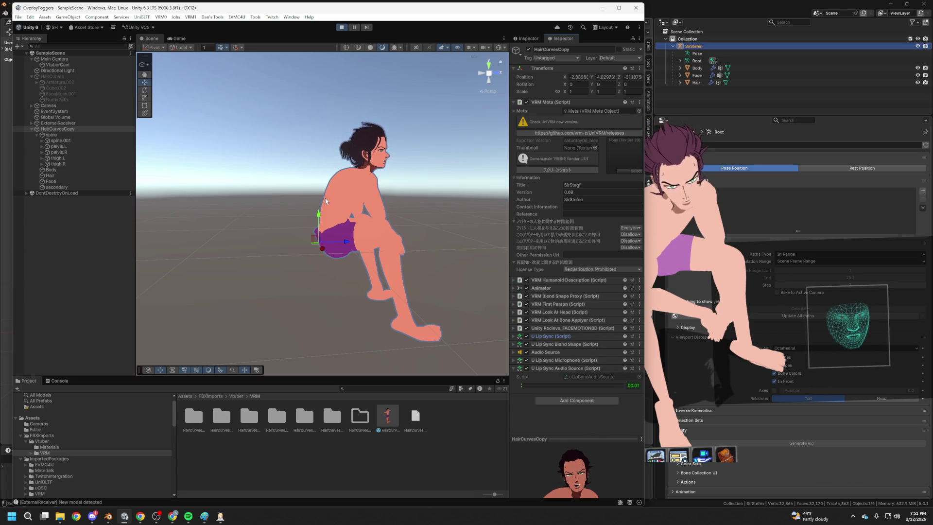
pyautogui.click(55, 123)
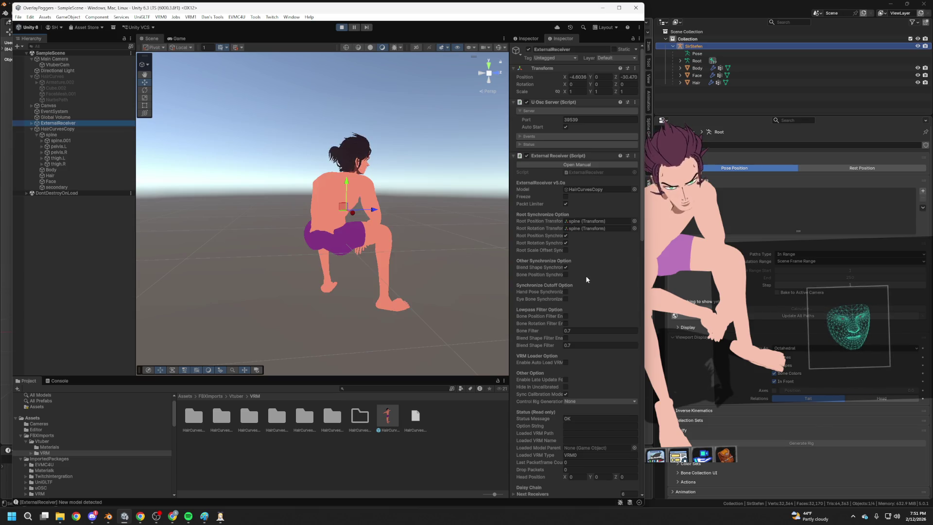
# Reselect ExternalReceiver and uncheck Root Rotation Synchronize.
pyautogui.click(389, 217)
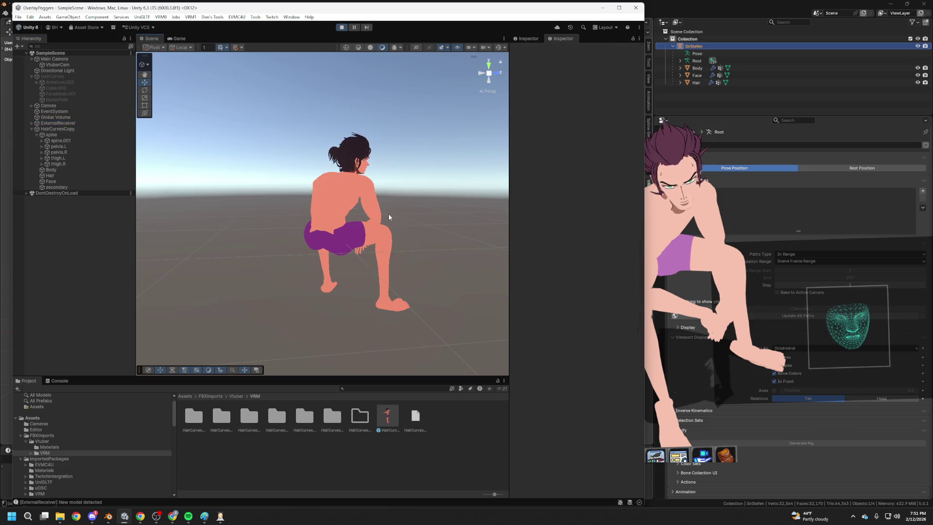
pyautogui.click(66, 129)
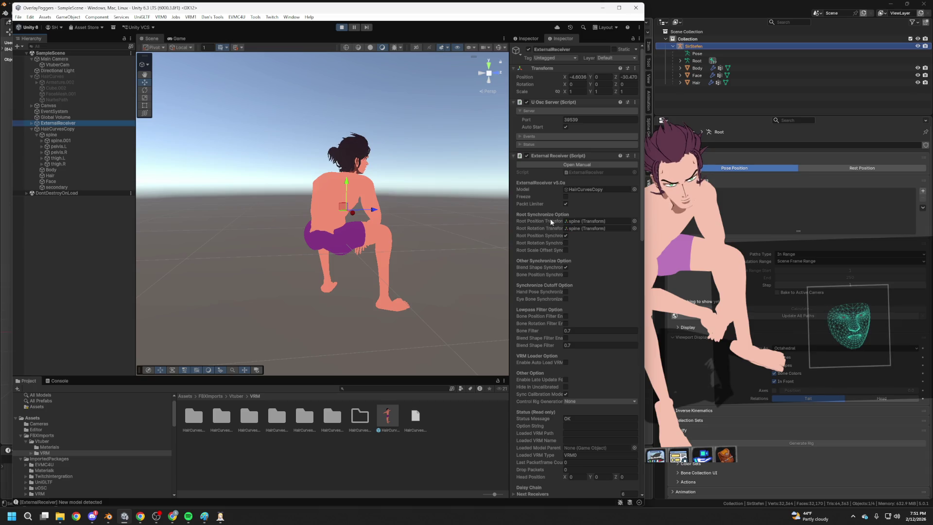
pyautogui.click(566, 250)
pyautogui.click(567, 243)
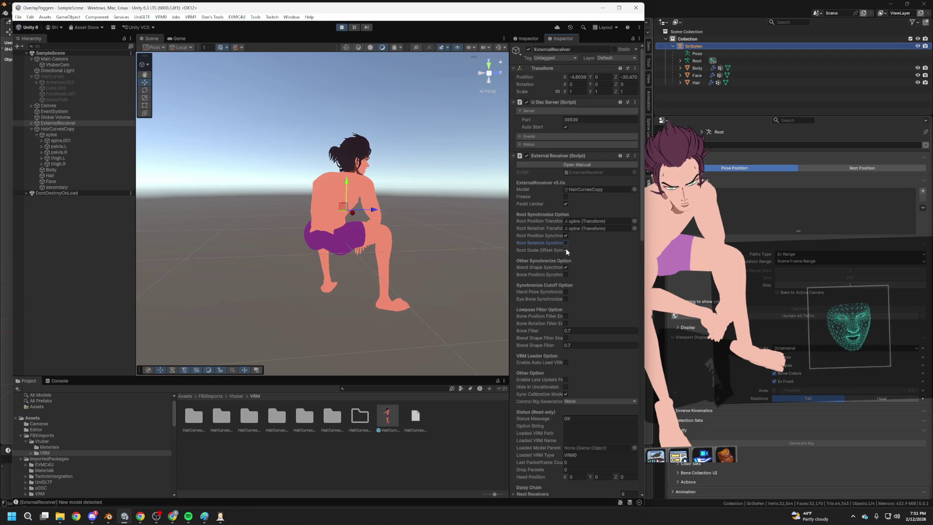
# Uncheck Cut Bone for hips, spine, chest, upper chest, and the left and right leg bones.
pyautogui.press('Tab')
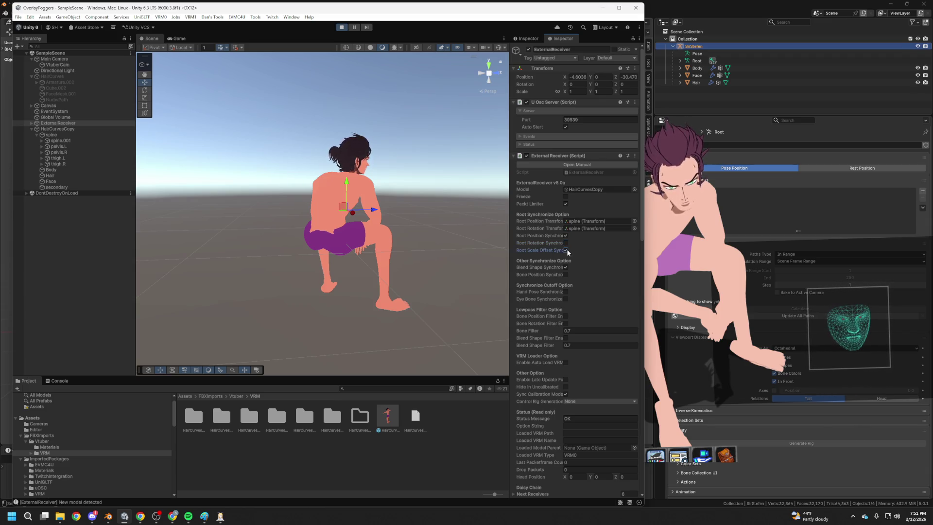
pyautogui.scroll(-15, 597, 287)
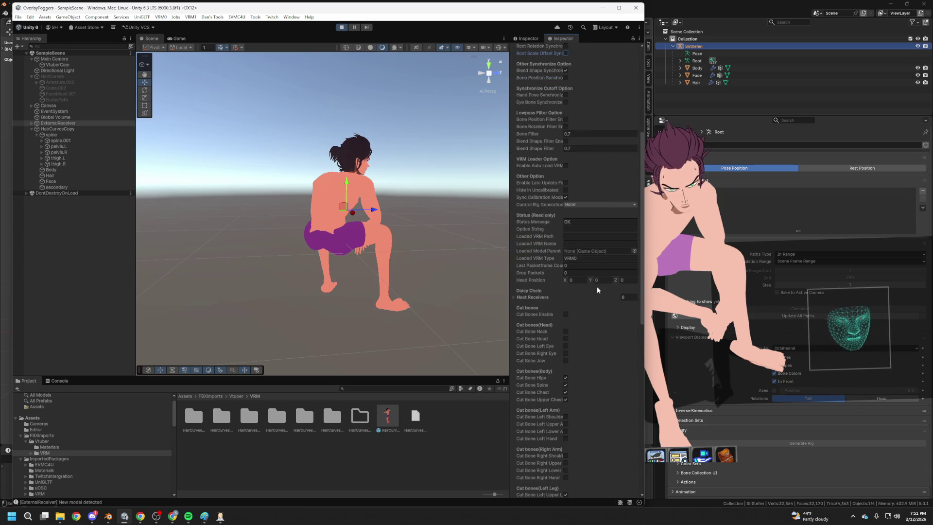
pyautogui.click(565, 221)
pyautogui.click(566, 227)
pyautogui.click(566, 235)
pyautogui.click(565, 242)
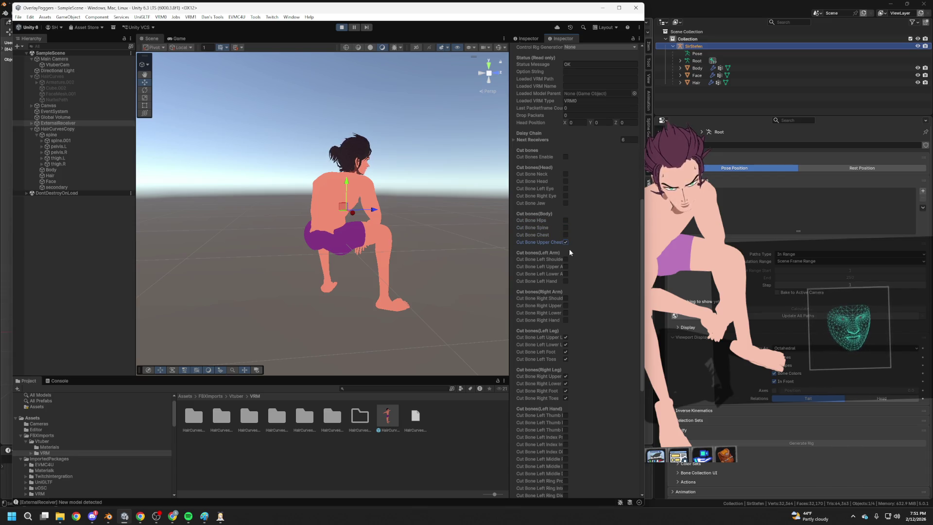
pyautogui.click(566, 345)
pyautogui.click(565, 352)
pyautogui.click(566, 360)
pyautogui.scroll(-3, 584, 364)
pyautogui.click(566, 317)
pyautogui.click(566, 324)
pyautogui.click(565, 332)
pyautogui.scroll(-10, 591, 354)
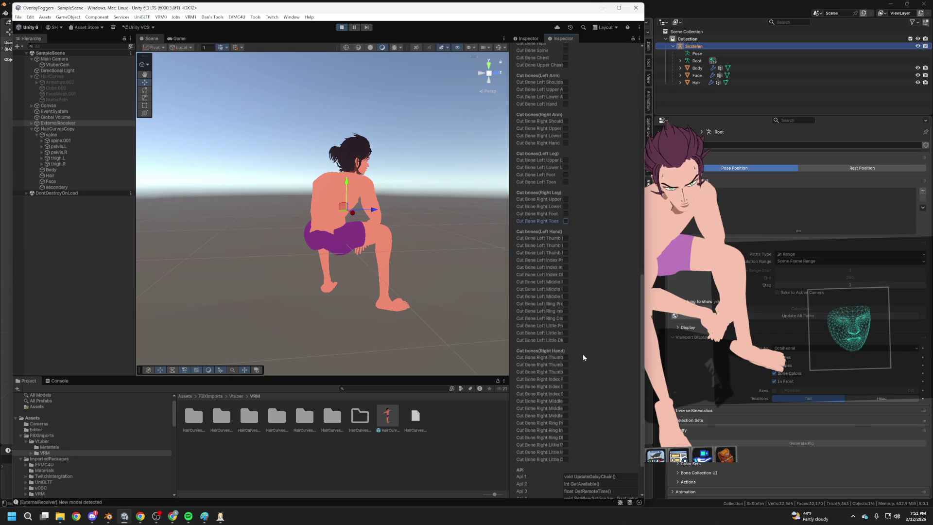
pyautogui.scroll(15, 542, 264)
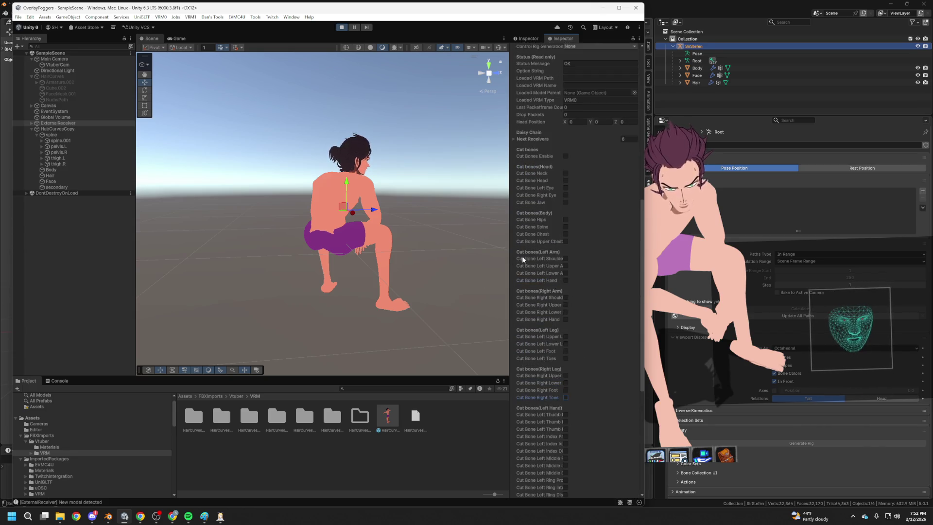
pyautogui.scroll(5, 580, 253)
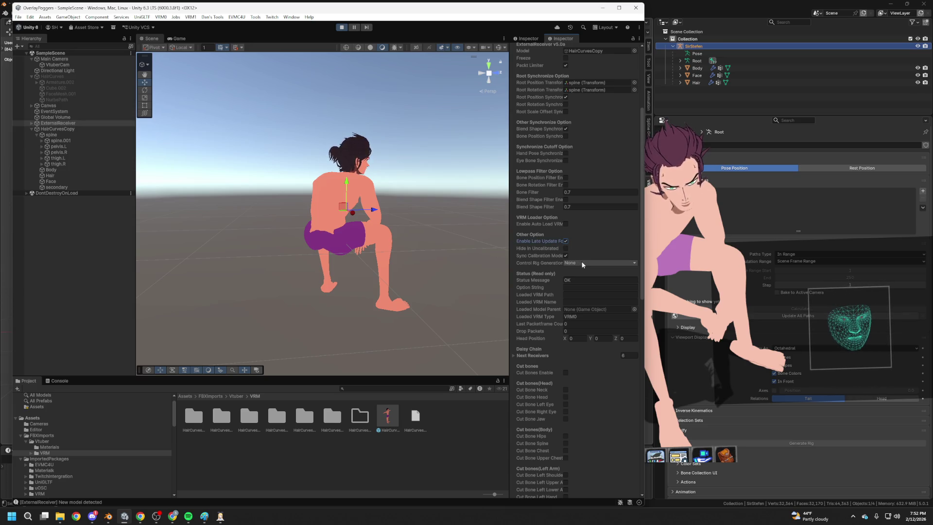
pyautogui.scroll(2, 578, 256)
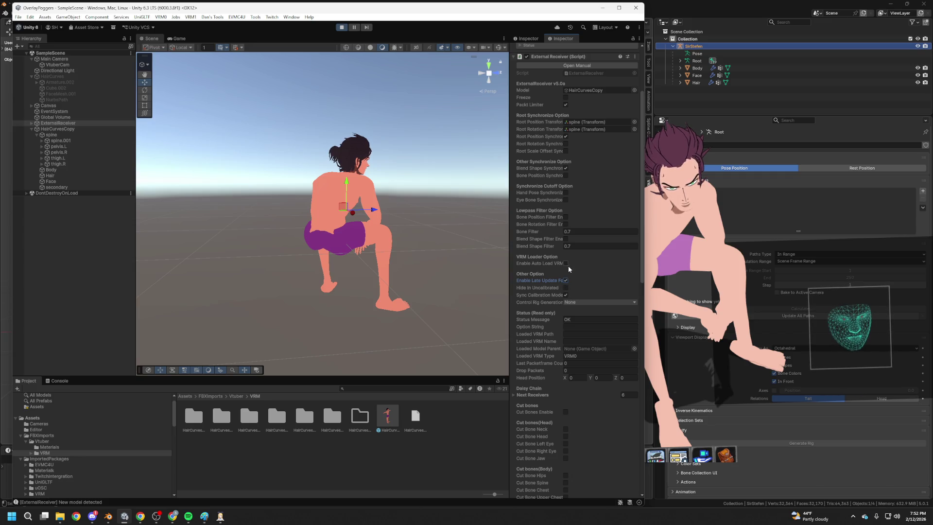
# Set the External Receiver's Control Rig Generation to Generate.
pyautogui.click(582, 302)
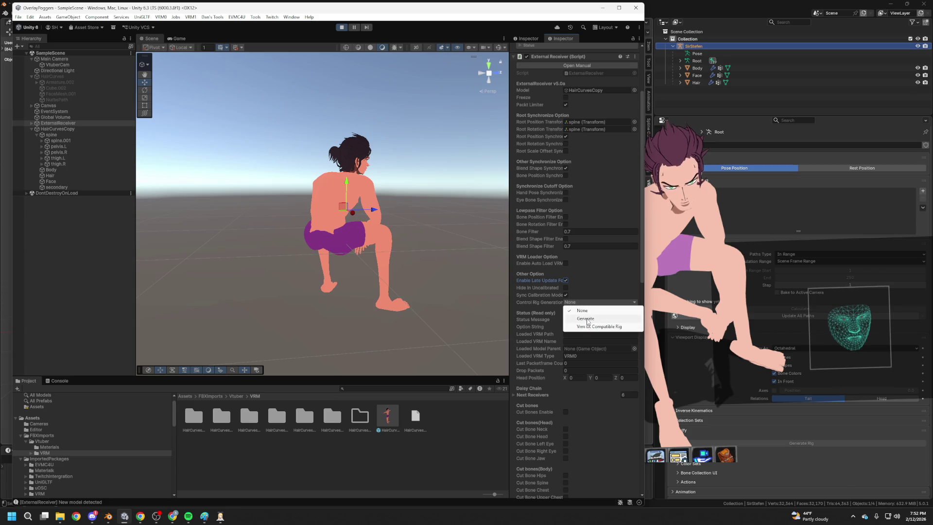
pyautogui.click(586, 318)
pyautogui.click(585, 302)
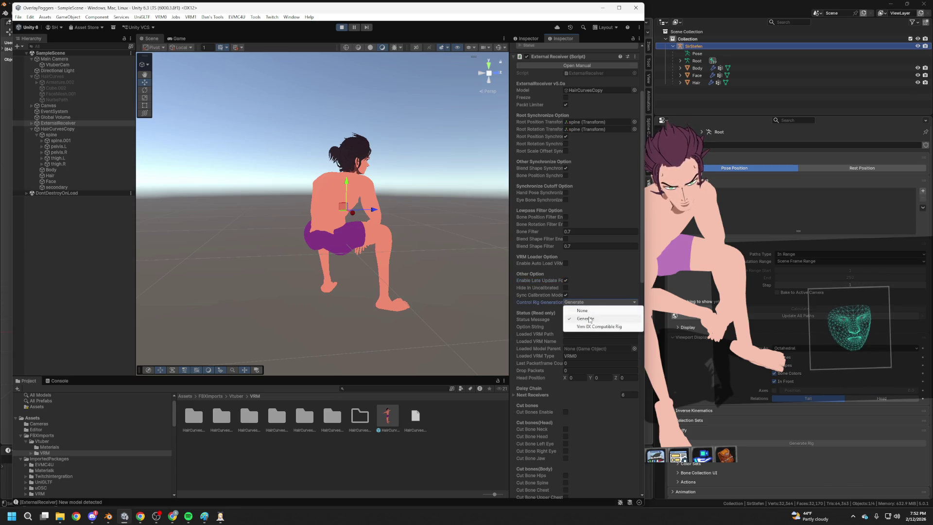
pyautogui.click(589, 317)
pyautogui.scroll(3, 575, 244)
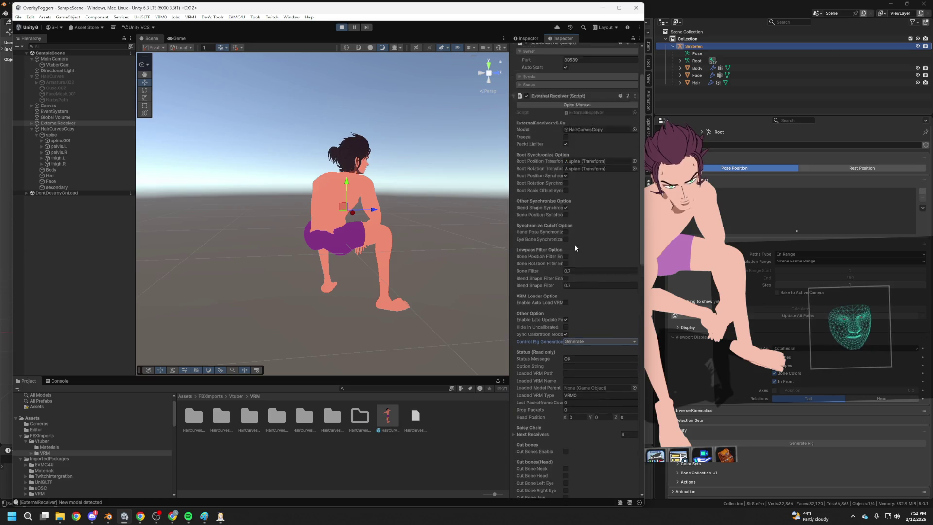
# Enable Blend Shape Filter and Bone Position Synchronize, then orbit the Scene view to the avatar.
pyautogui.click(567, 298)
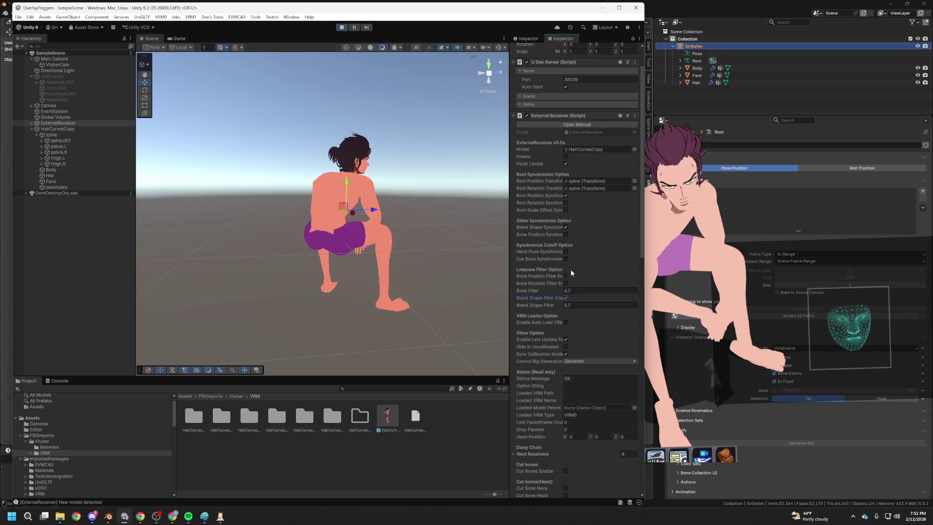
pyautogui.click(566, 234)
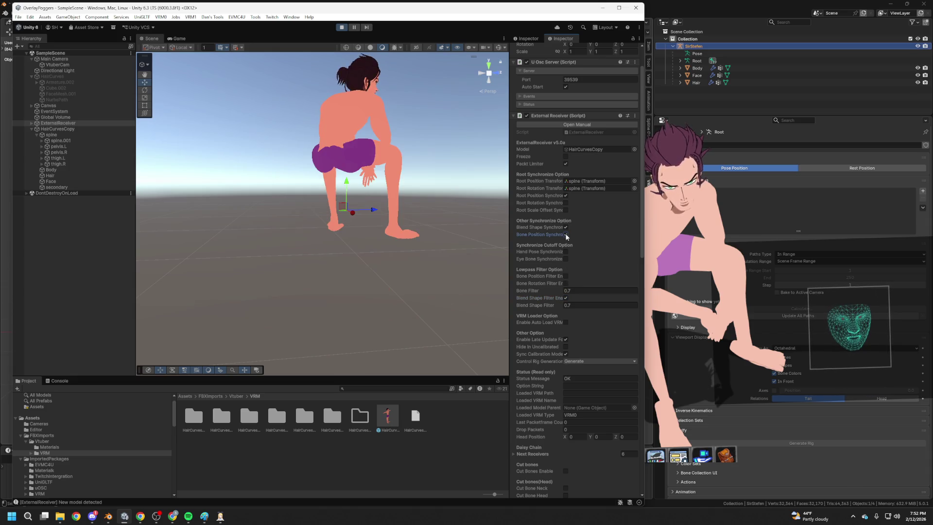
pyautogui.click(564, 210)
pyautogui.click(566, 202)
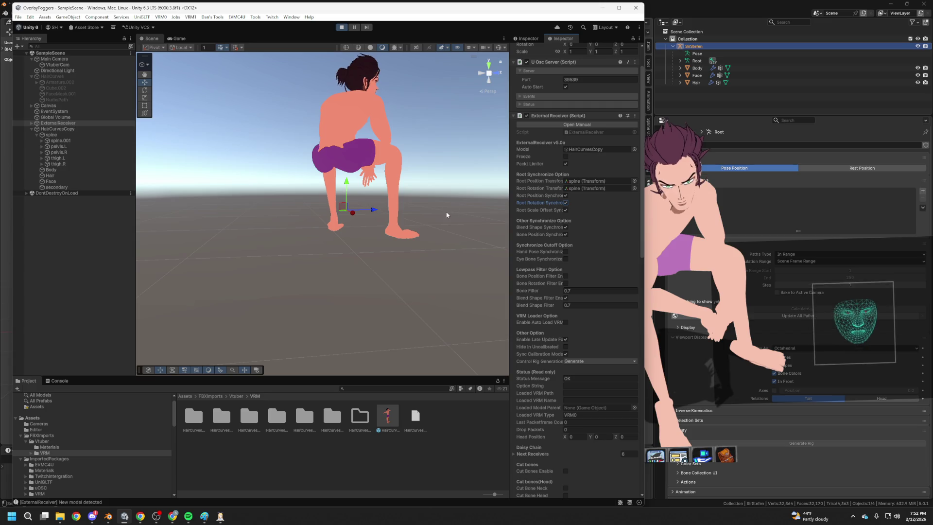
pyautogui.moveTo(465, 217)
pyautogui.mouseDown()
pyautogui.moveTo(321, 203)
pyautogui.moveTo(402, 216)
pyautogui.moveTo(311, 199)
pyautogui.moveTo(331, 194)
pyautogui.moveTo(291, 183)
pyautogui.moveTo(267, 160)
pyautogui.mouseUp()
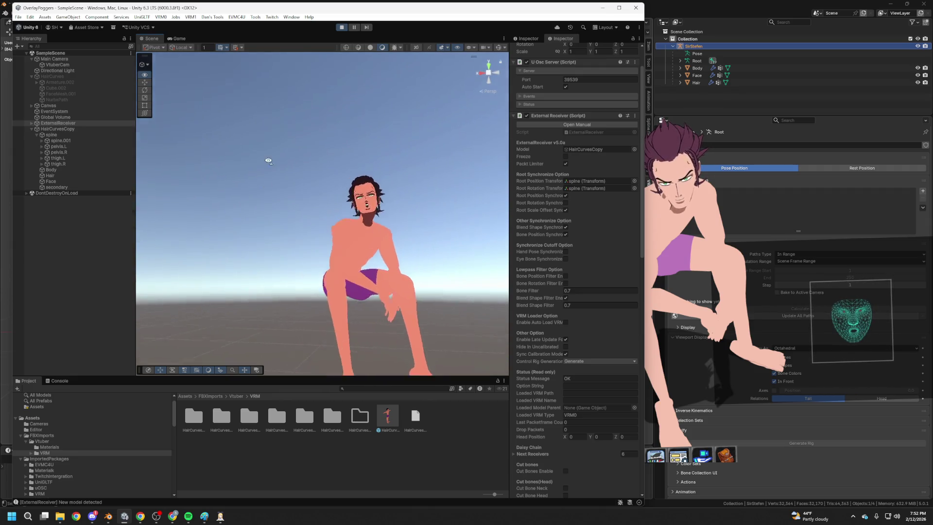
pyautogui.scroll(3, 267, 161)
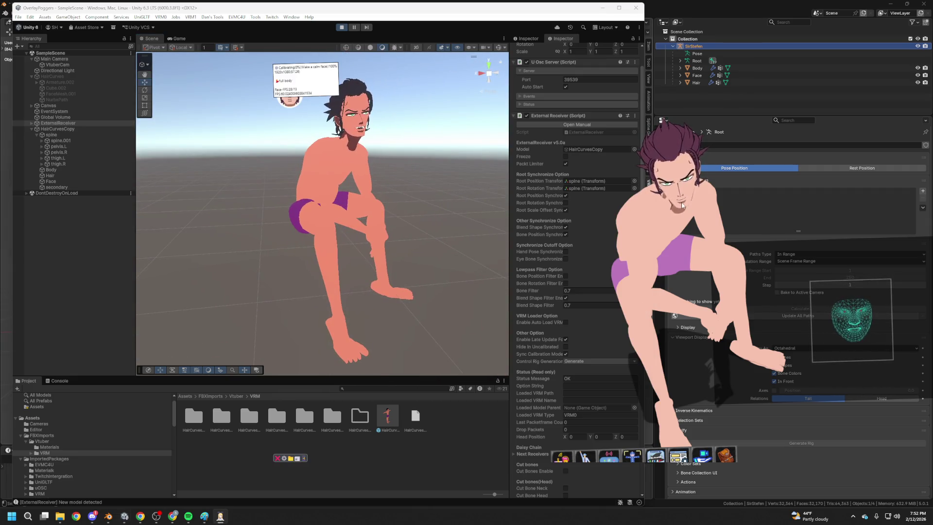